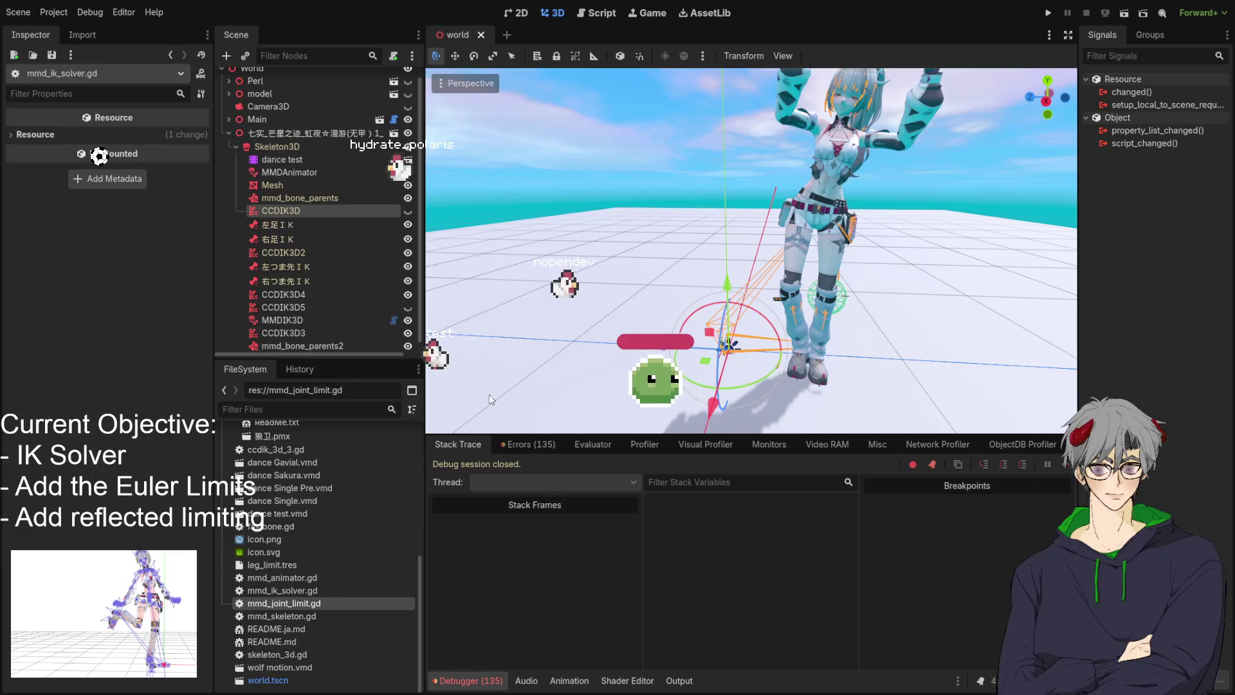
Open mmd_ik_solver.gd in the Script workspace and scroll to the Euler limit code at lines 67–89
click(597, 13)
scroll(800, 278, down, 5)
scroll(800, 278, down, 3)
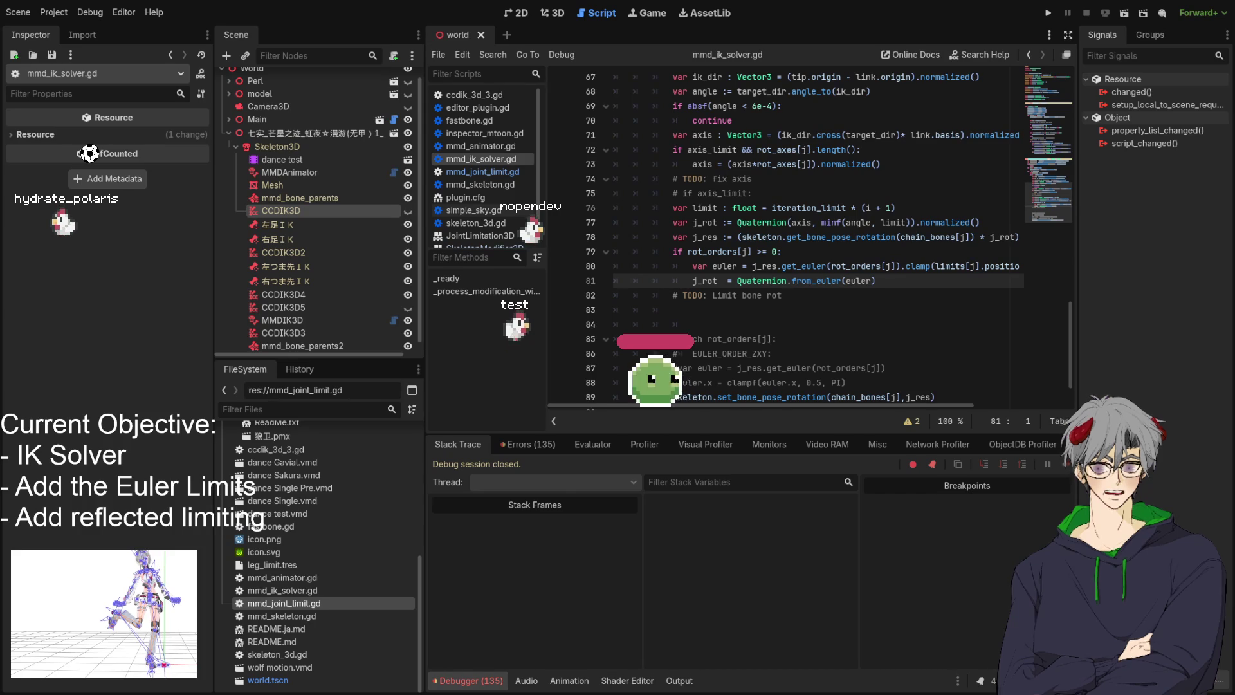
Add a second argument 1 to the from_euler call on line 81 and let the line recheck
drag(876, 281, 697, 263)
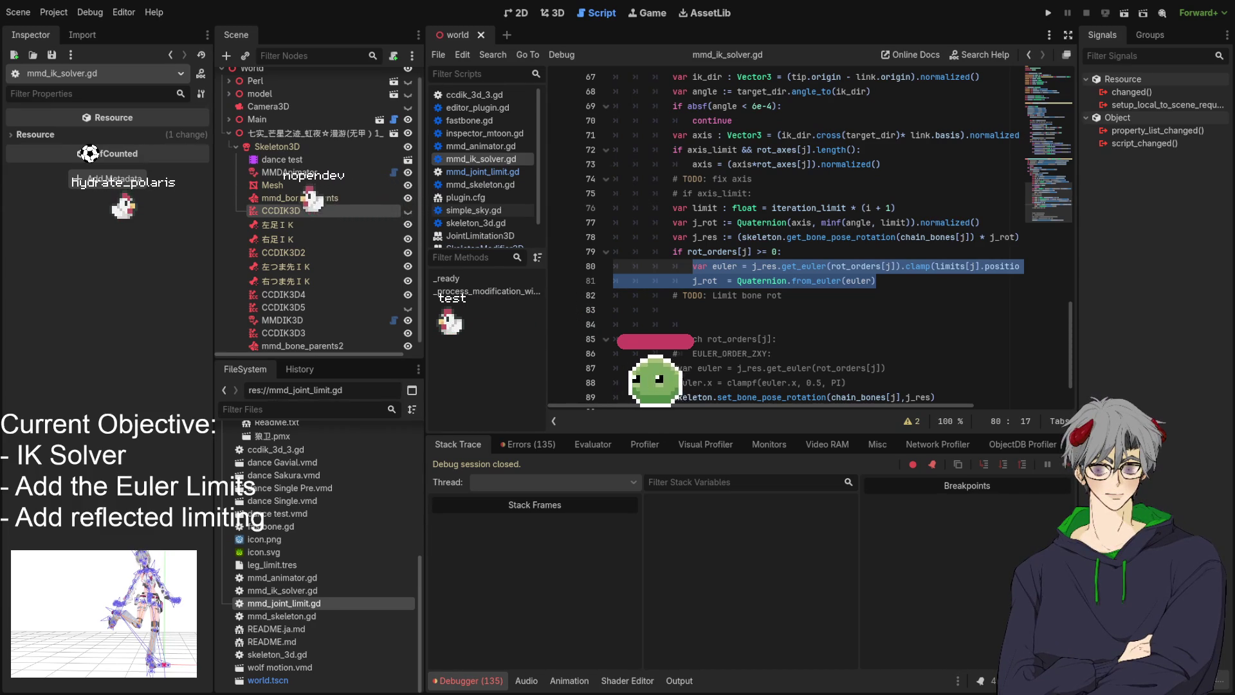
click(842, 281)
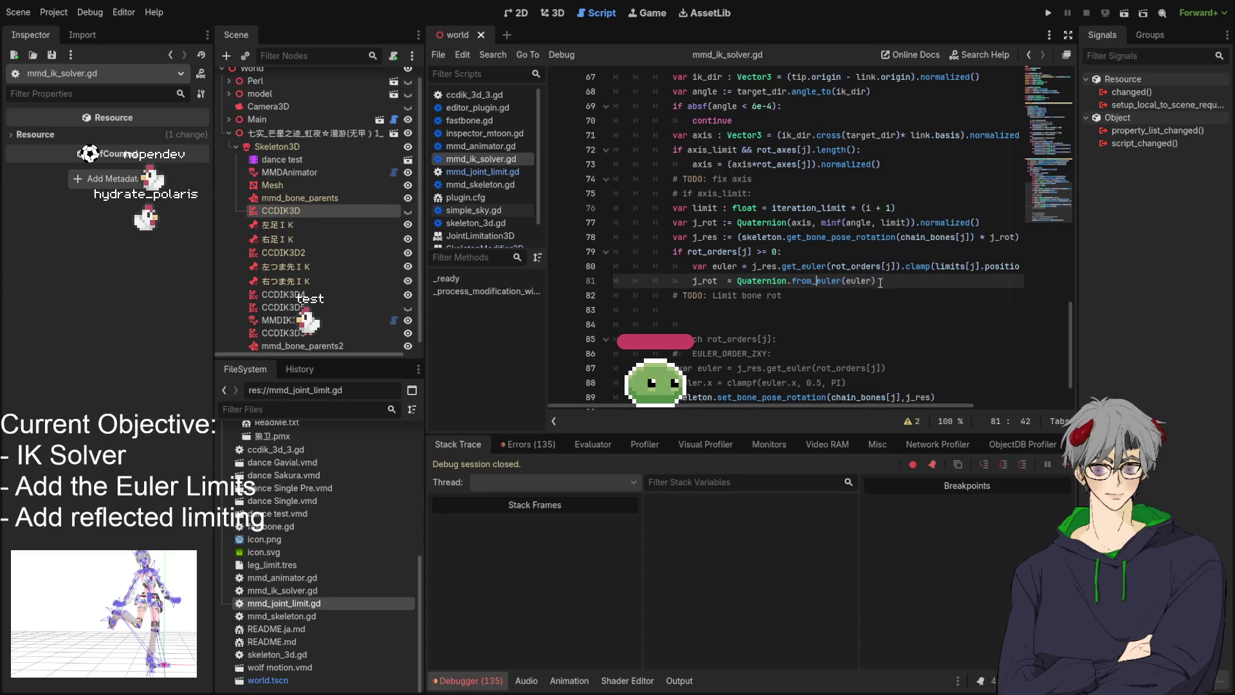
text(, 1)
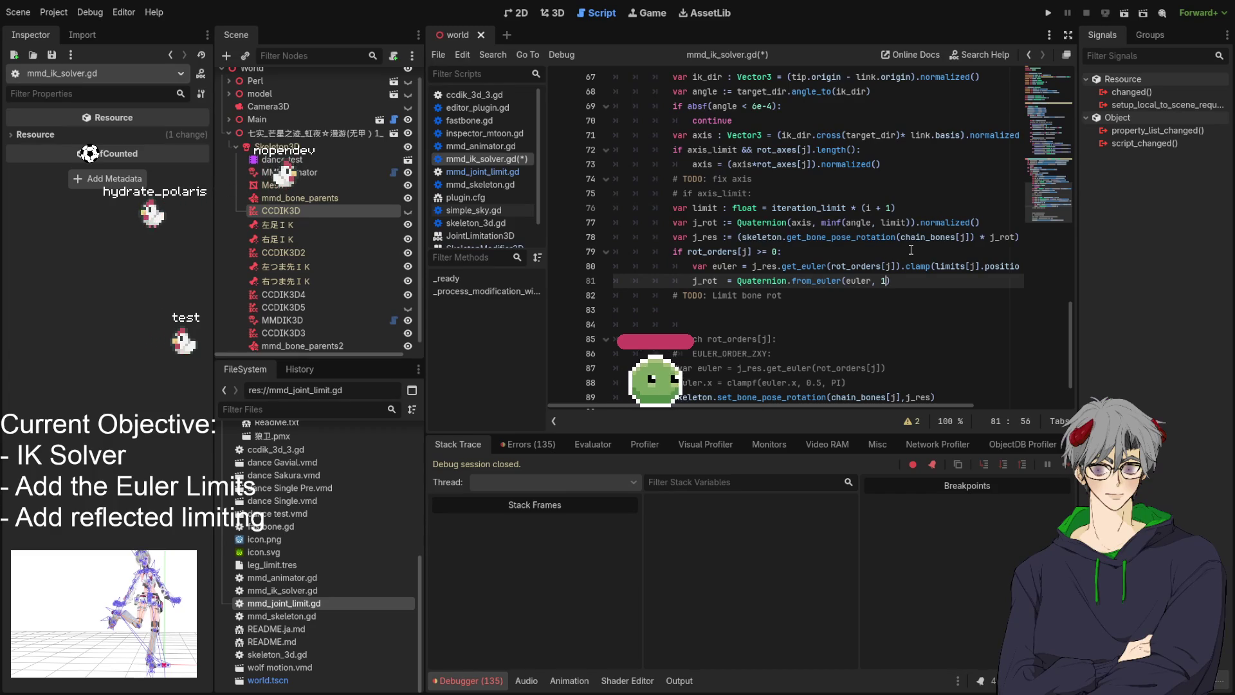
click(934, 314)
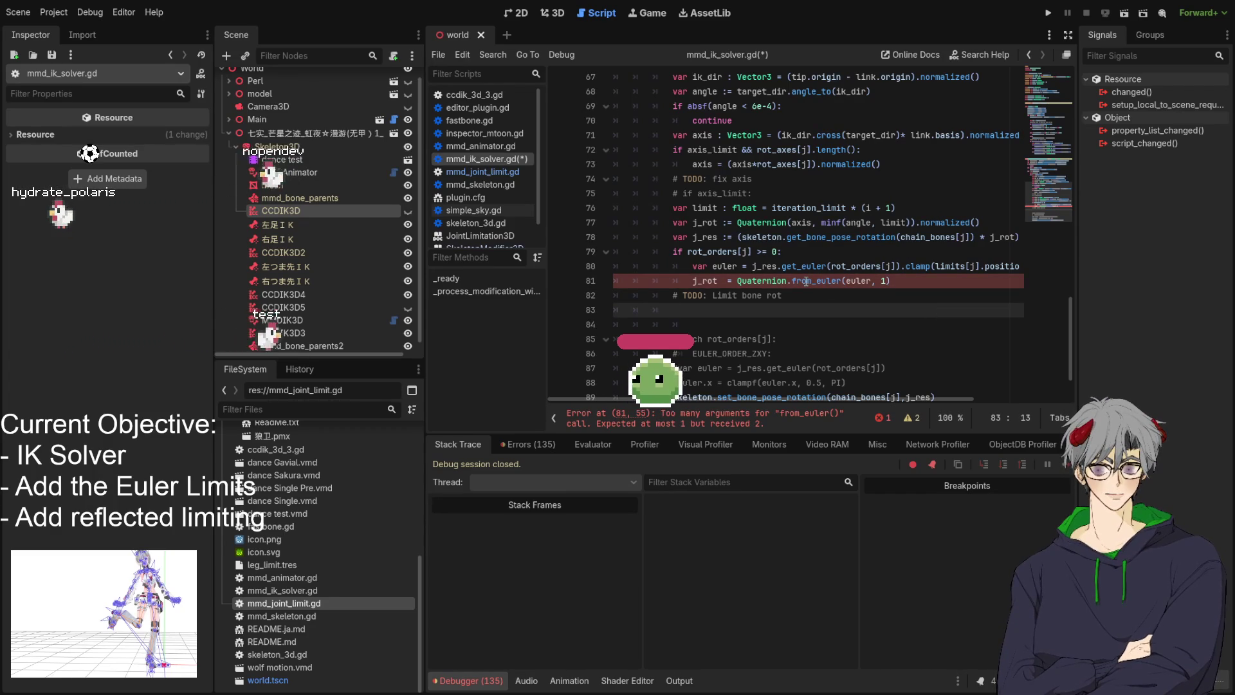
click(885, 281)
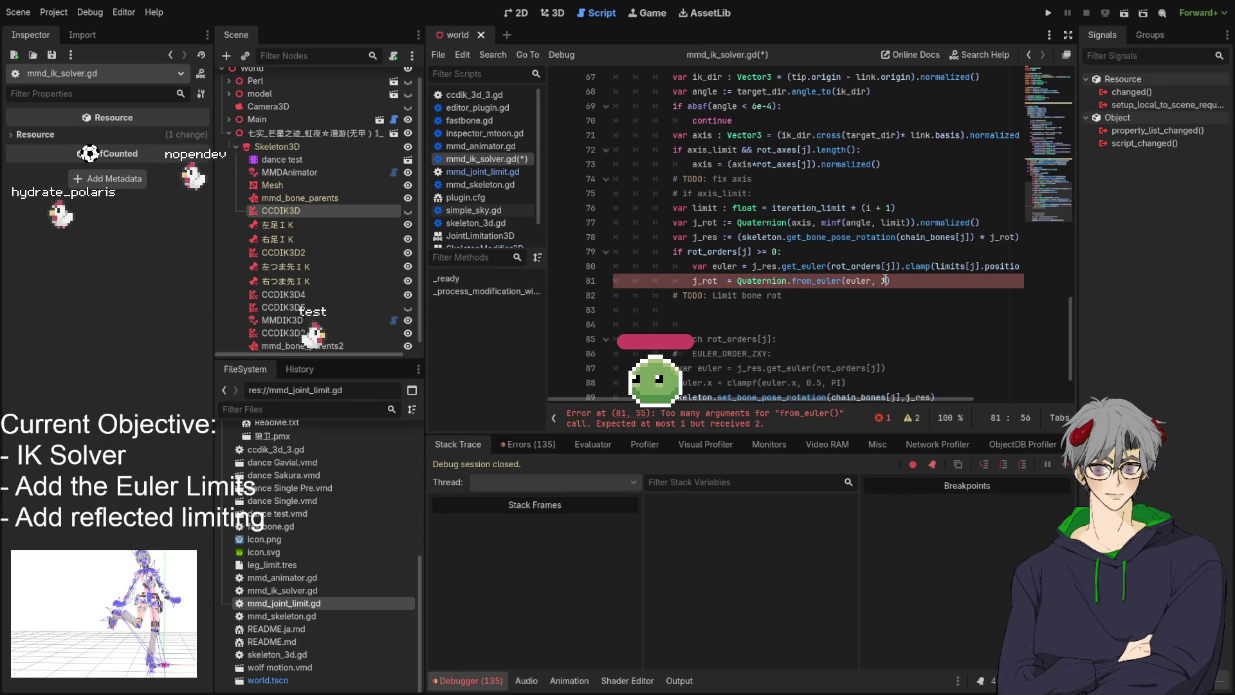
Select the '.from_euler(euler, 1)' call on line 81 for replacement
drag(912, 277, 788, 281)
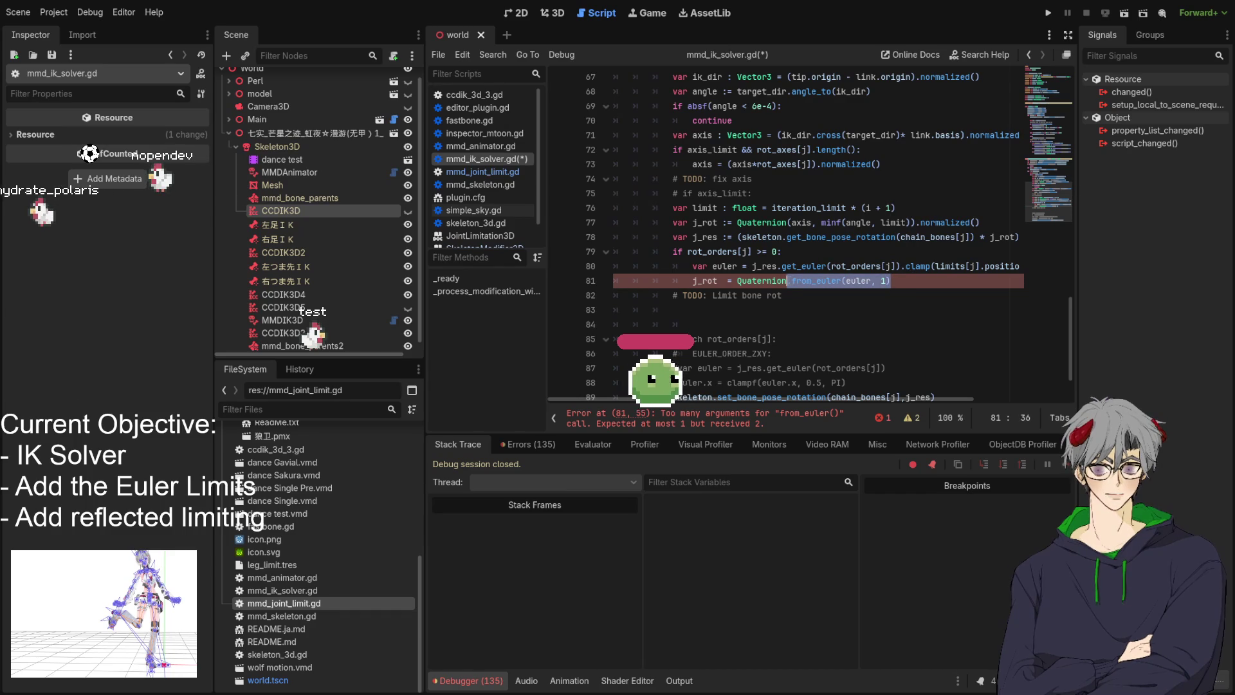
click(931, 266)
drag(898, 282, 788, 280)
Try method names after Quaternion on line 81, ending with a Quaternion( constructor call
text(.FROM)
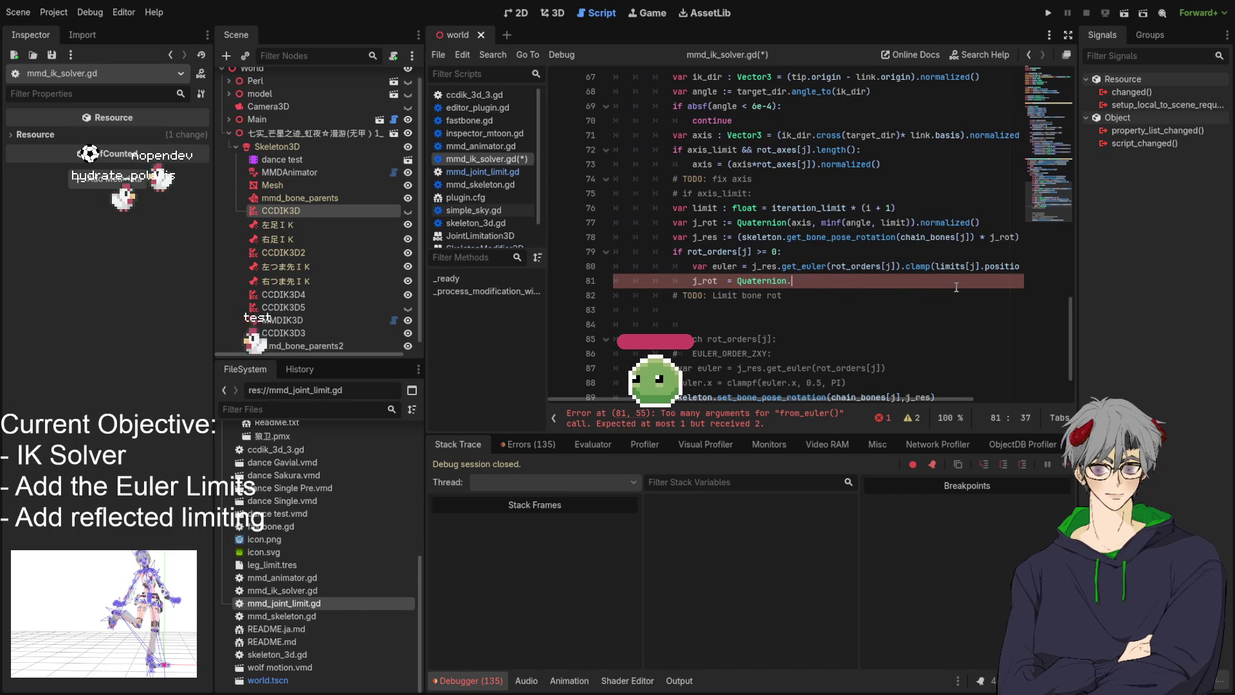
key(BackSpace)
key(BackSpace)
key(BackSpace)
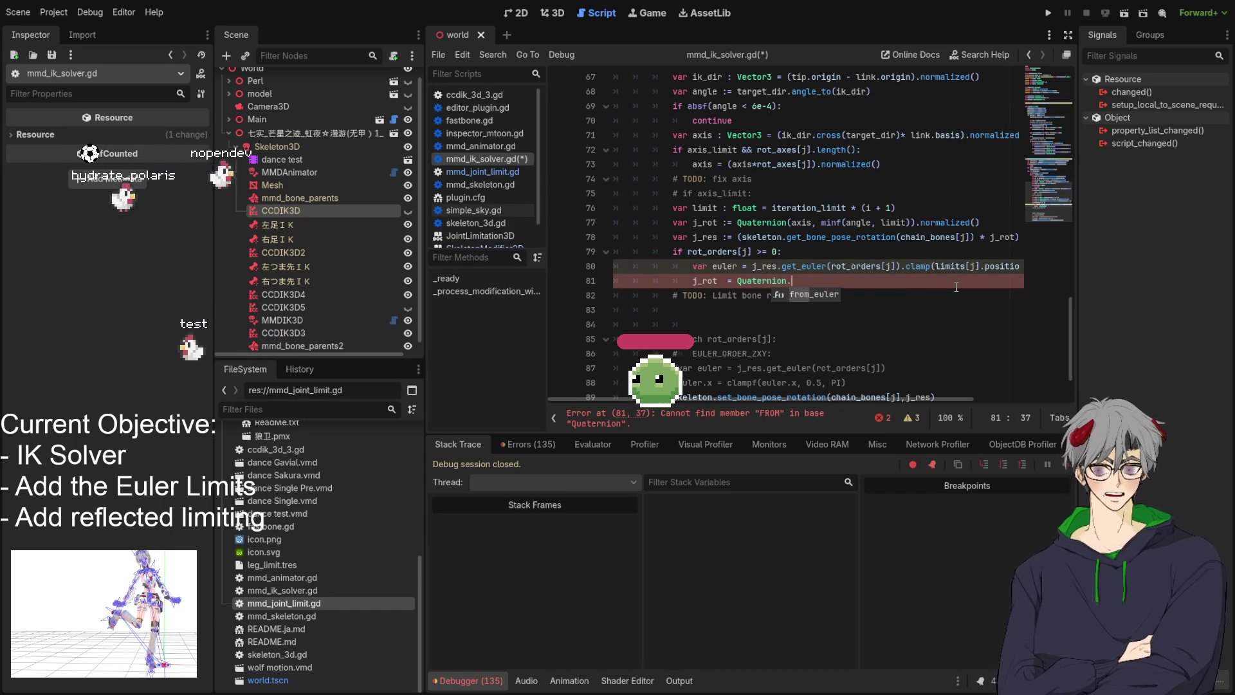
text(eu)
key(BackSpace)
key(BackSpace)
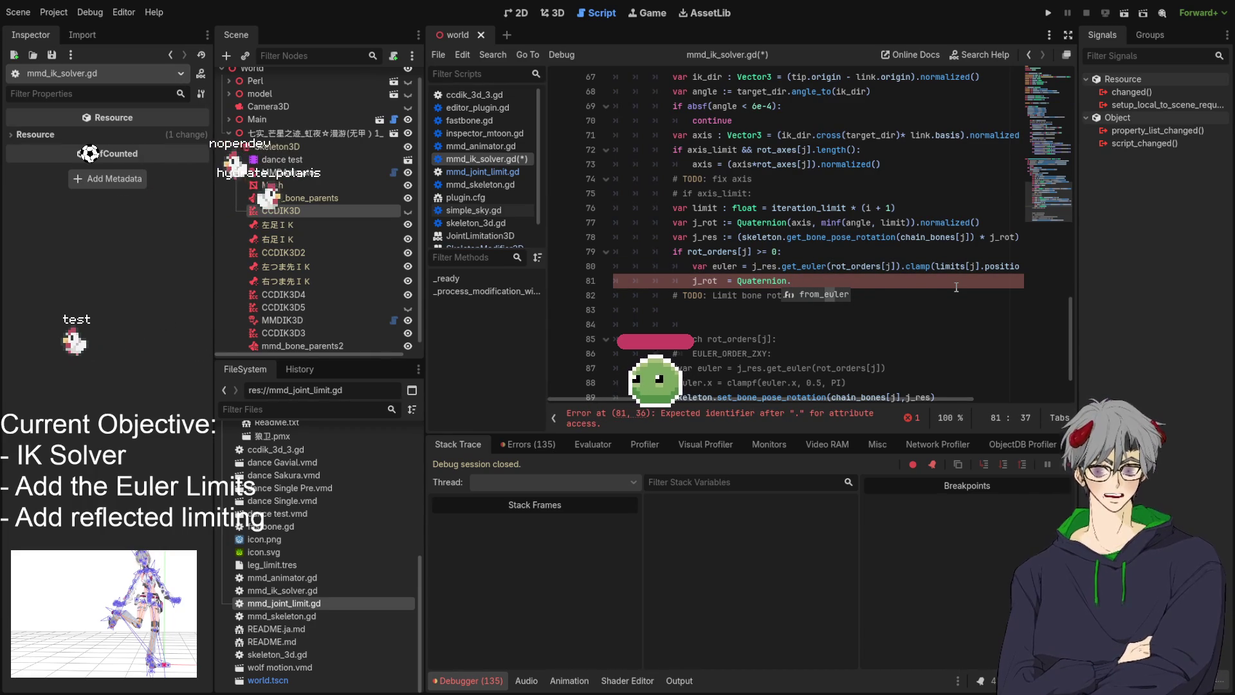
key(BackSpace)
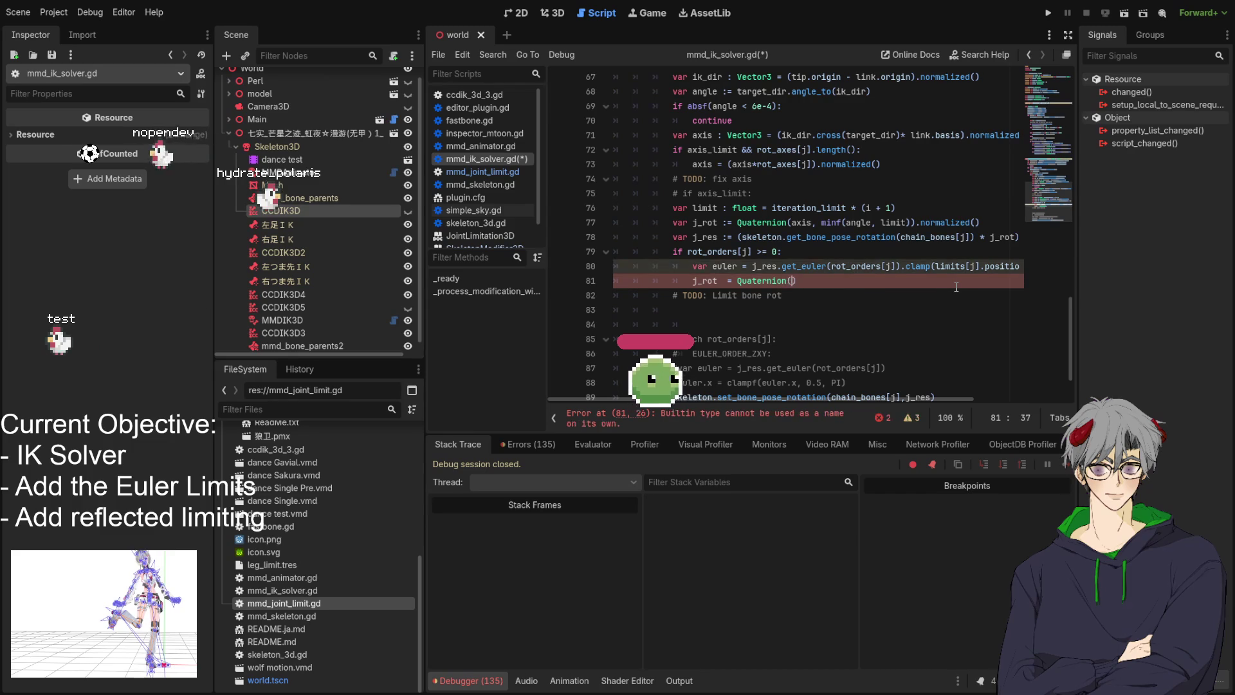
text(()
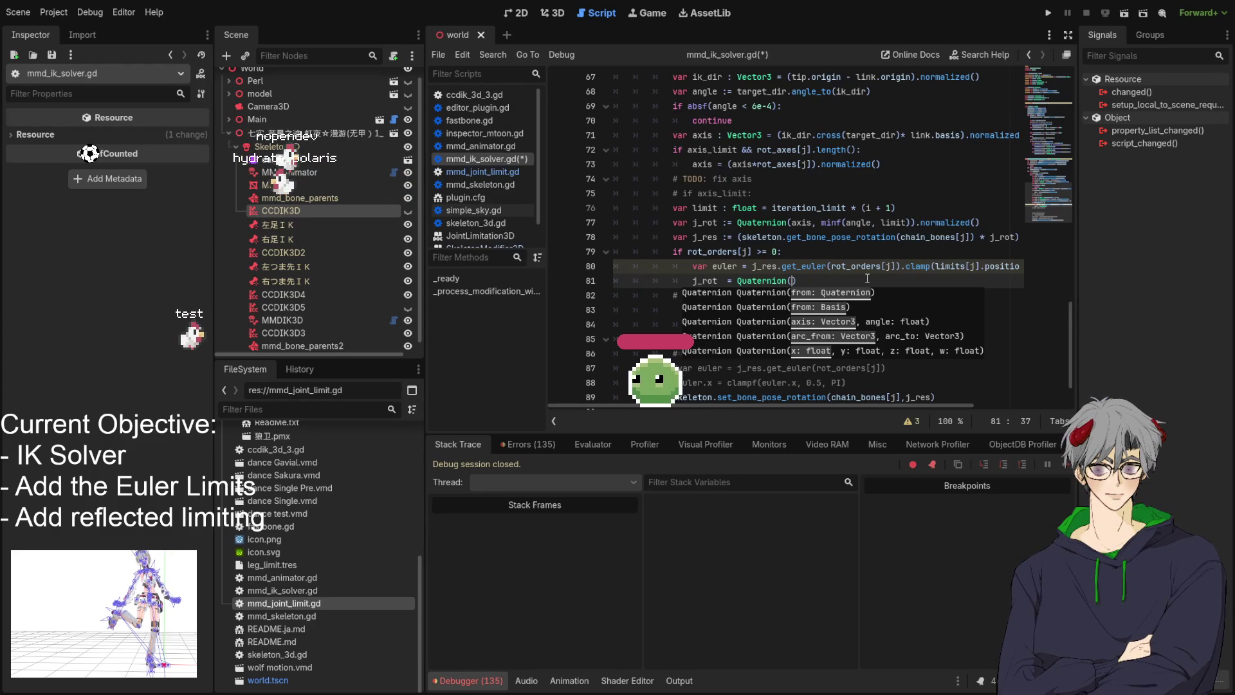
click(851, 266)
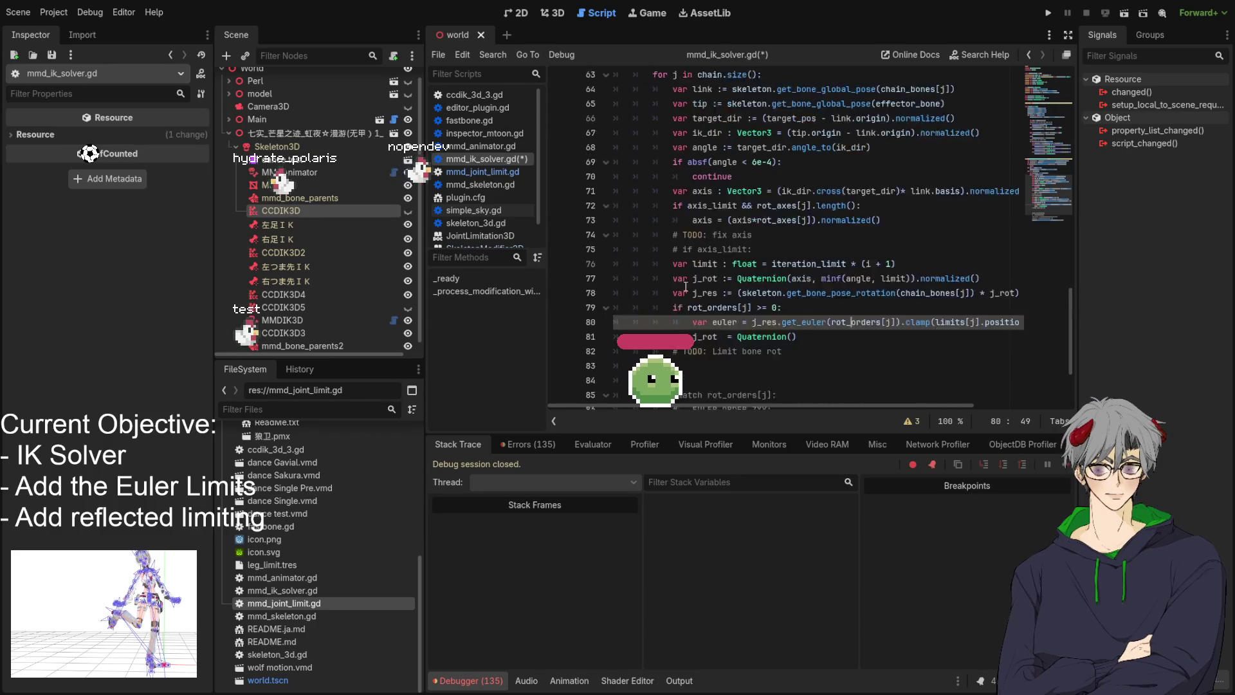
Autocomplete Quaternion.from_euler on line 81, then undo and redo the edits
drag(816, 283, 737, 281)
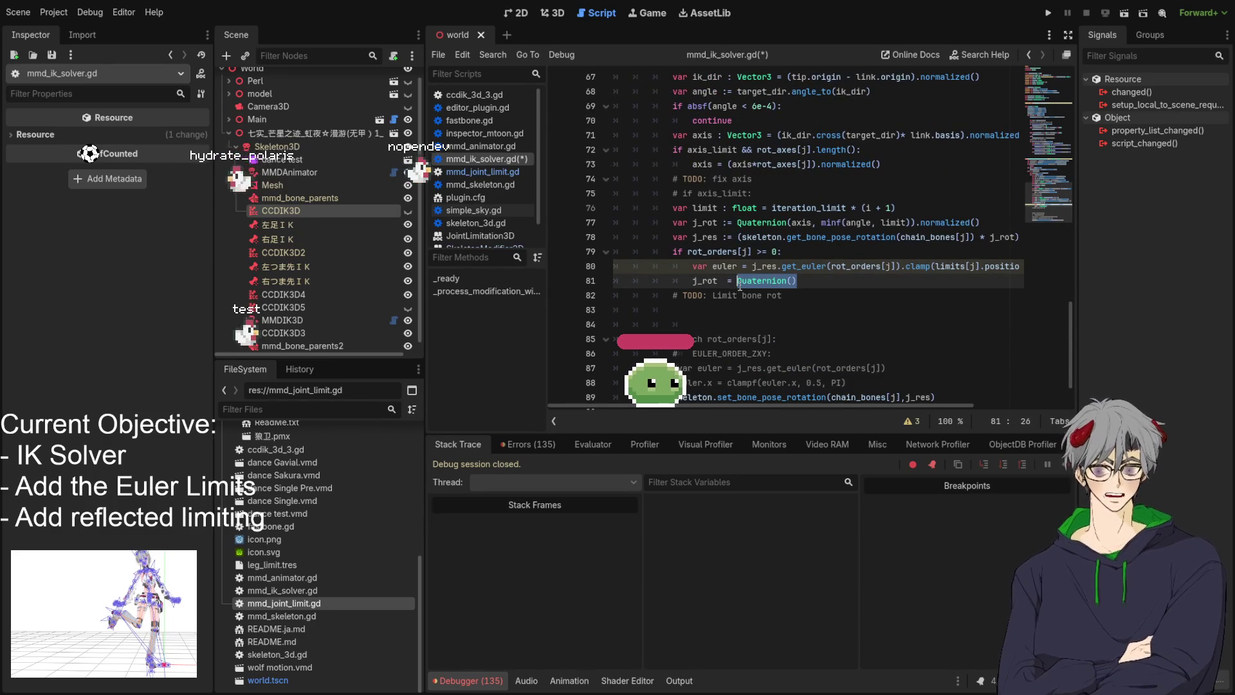
click(904, 285)
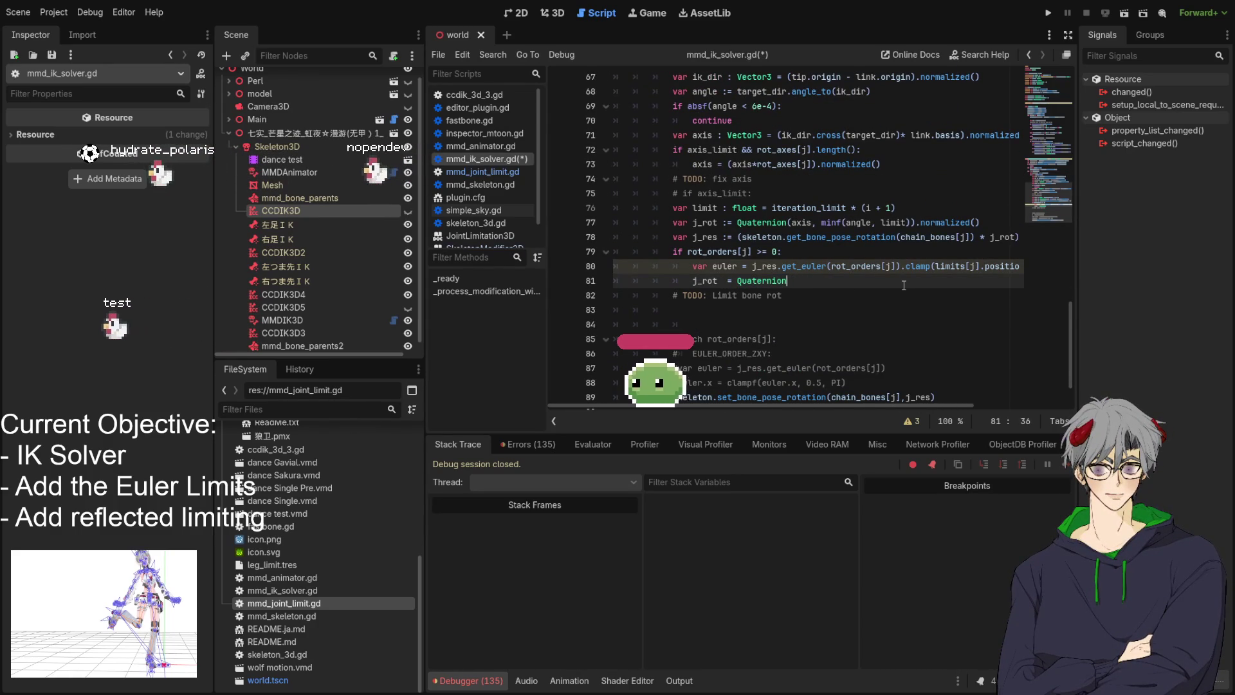
key(BackSpace)
key(BackSpace)
text(.)
key(Return)
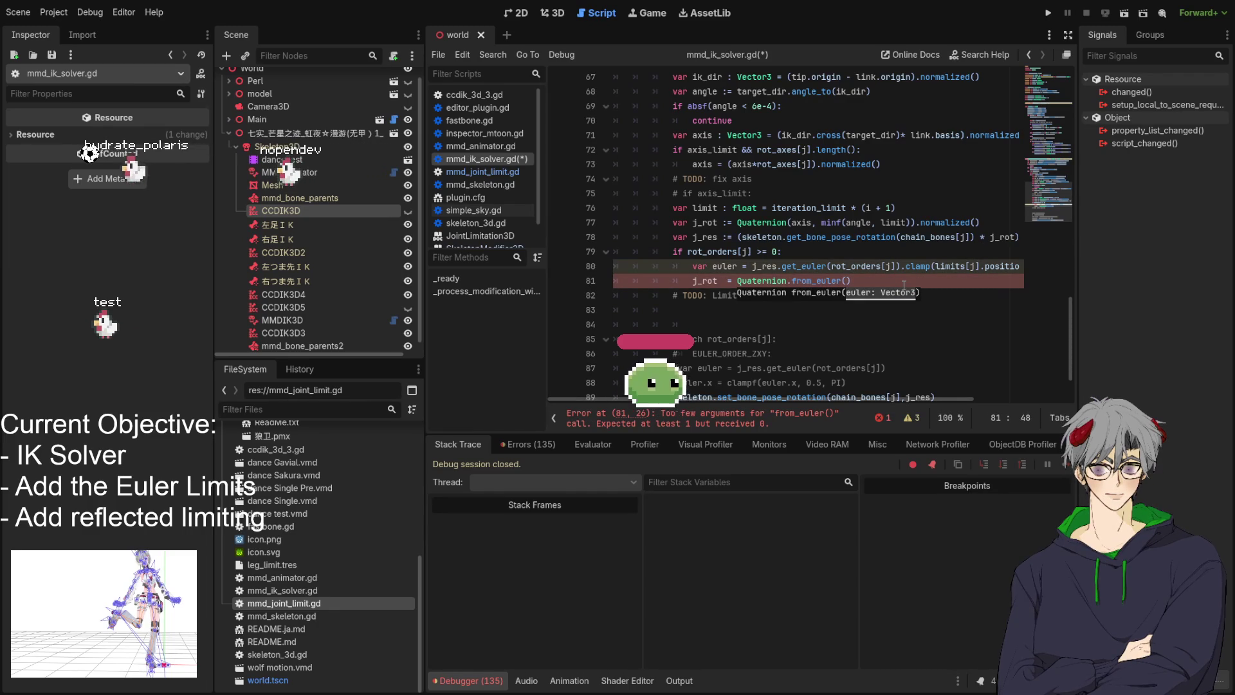
key(ctrl+z)
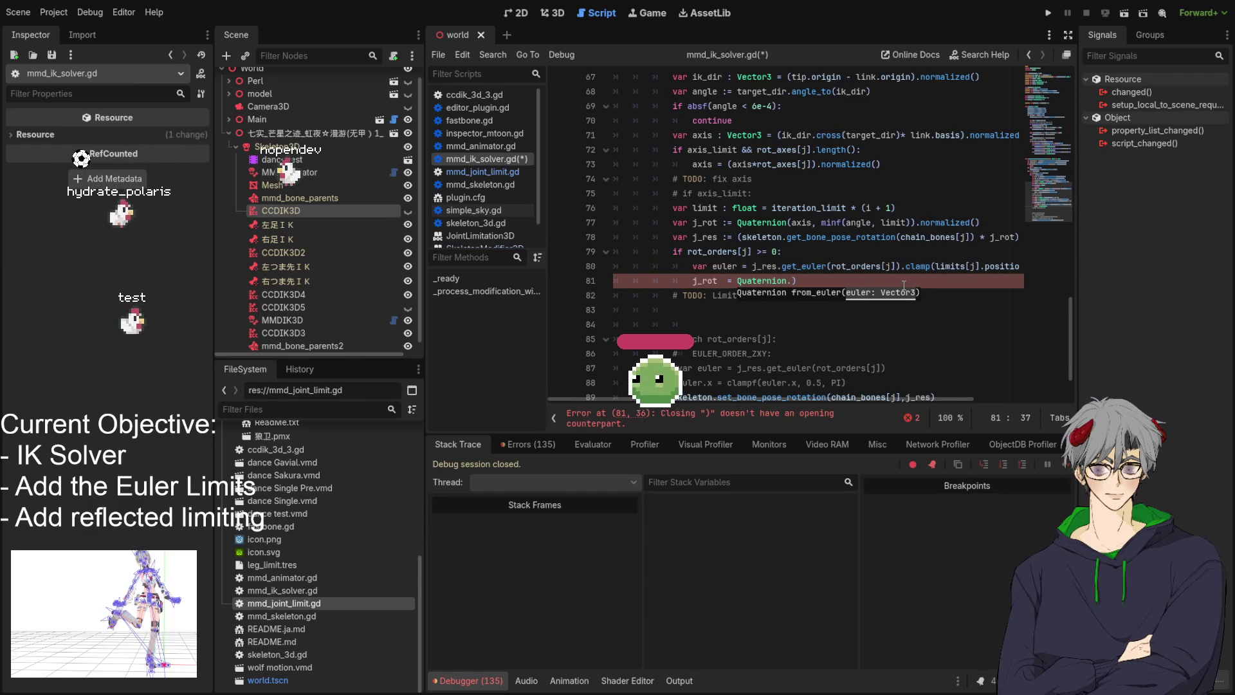
key(ctrl+z)
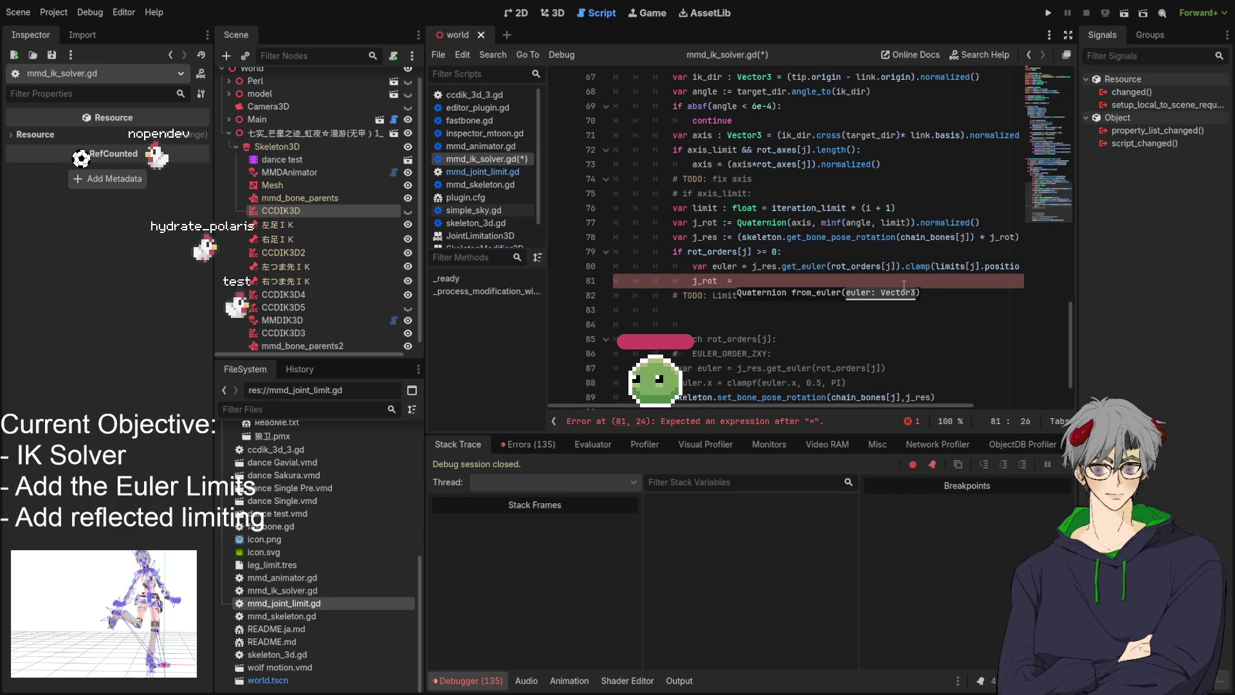
text(Quaternion.)
key(ctrl+y)
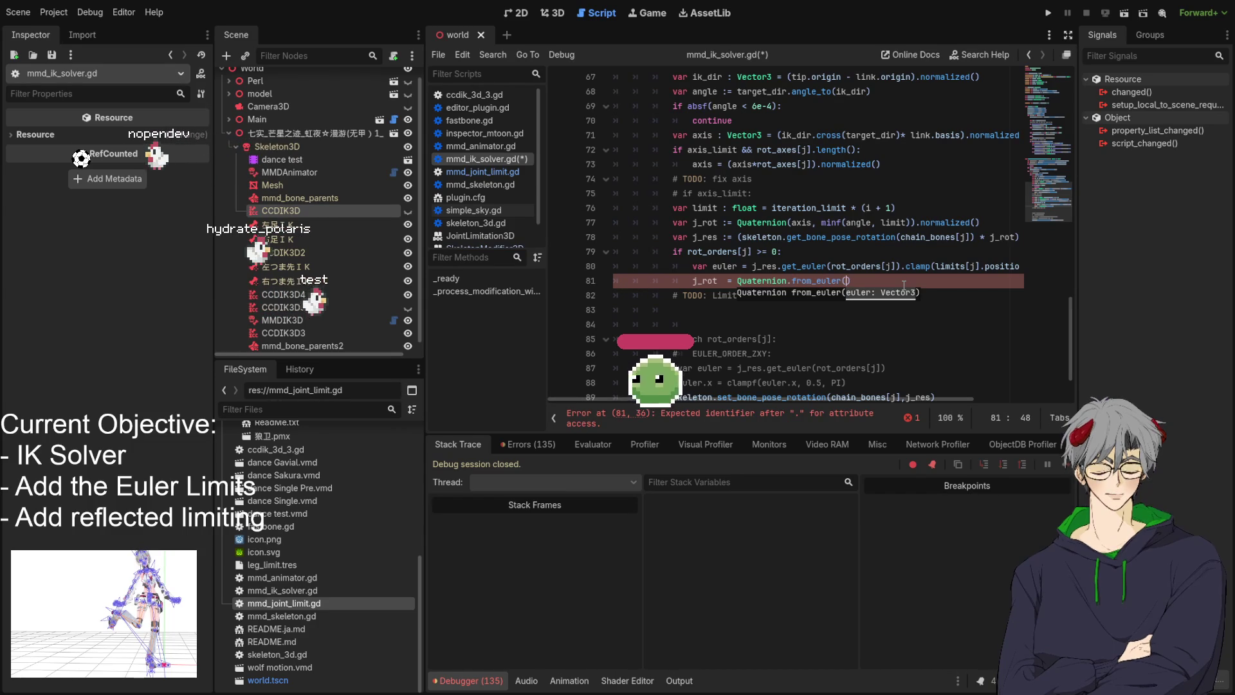
key(ctrl+z)
Delete the extra argument 1 so line 81 reads Quaternion.from_euler(euler)
text(())
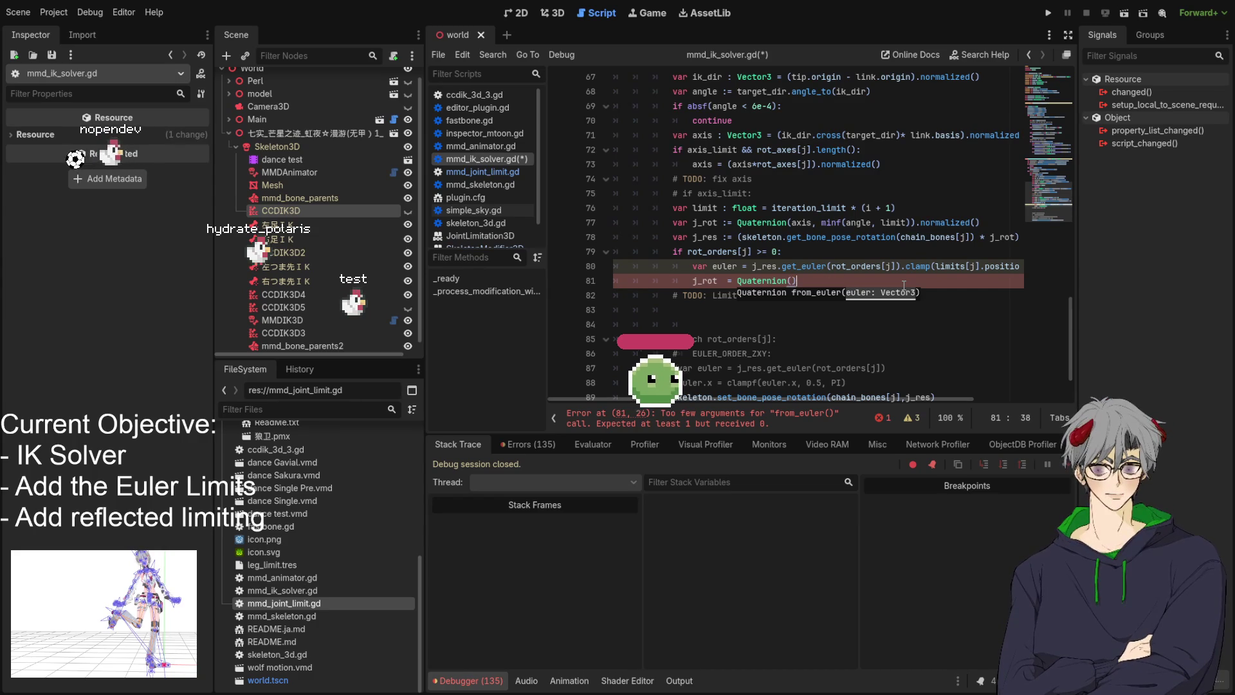
text(FROM)
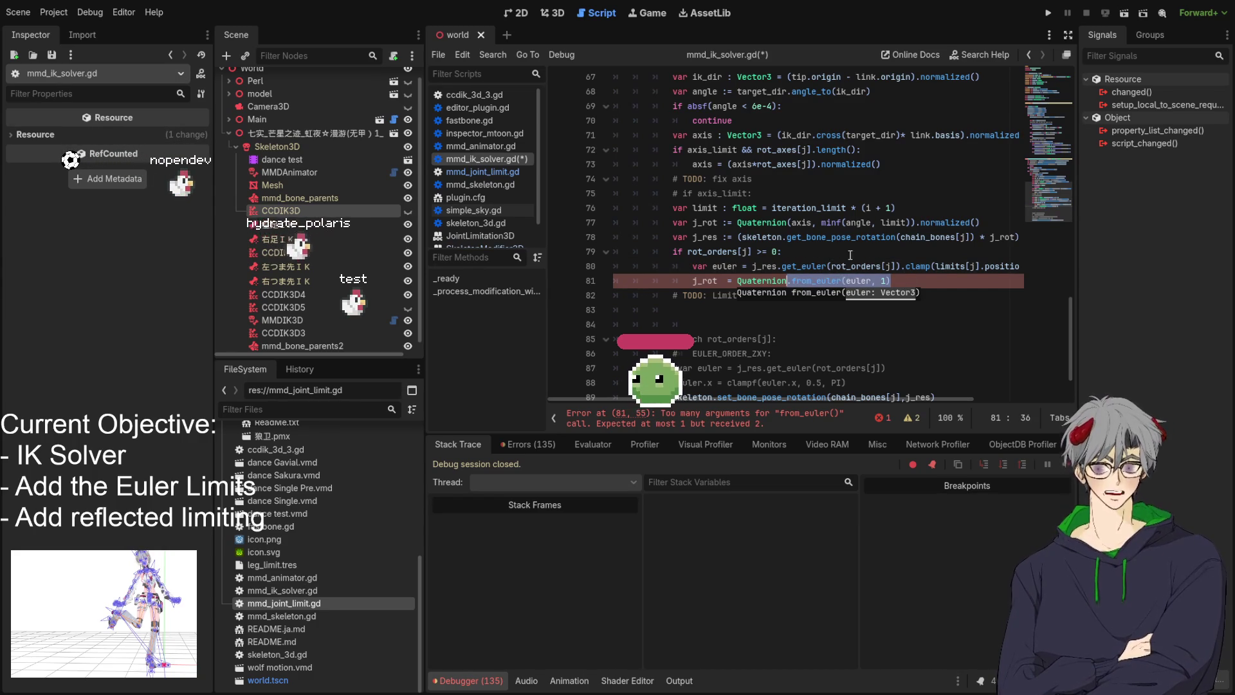
key(Up)
key(Up)
click(886, 281)
key(BackSpace)
key(BackSpace)
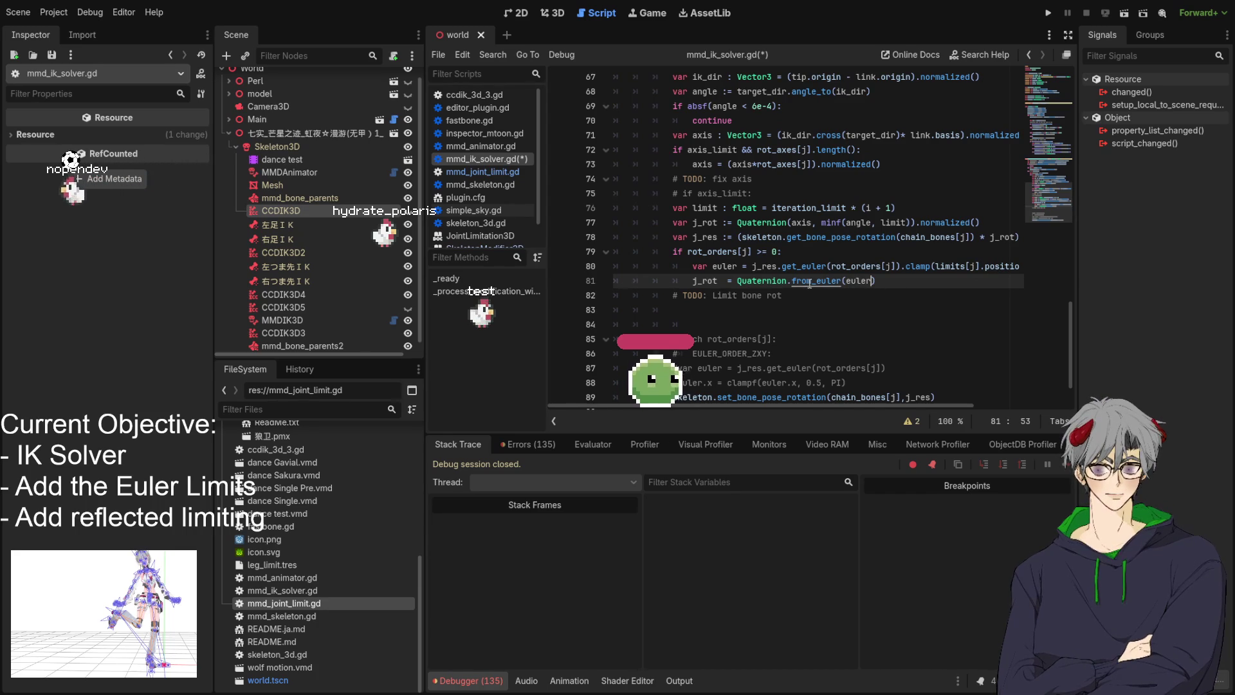
ctrl+click(810, 282)
Search the Quaternion documentation for 'euler_or' and scroll through the matches
scroll(827, 243, up, 2)
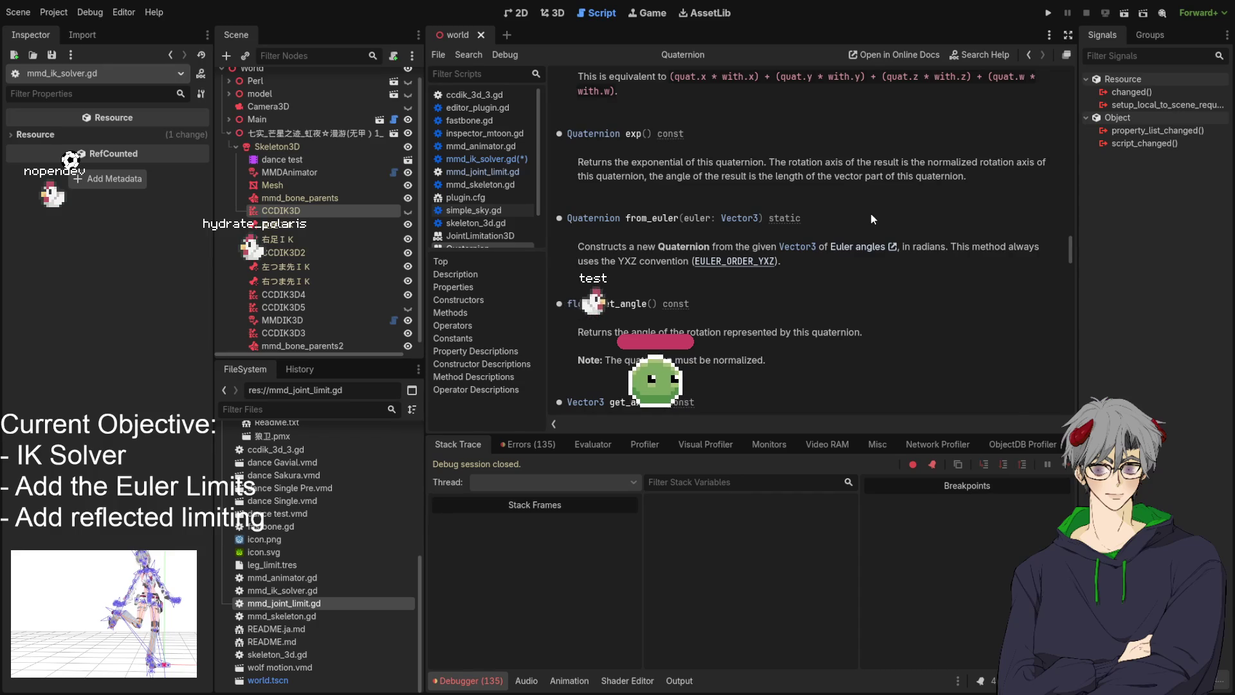
key(ctrl+f)
text(eu)
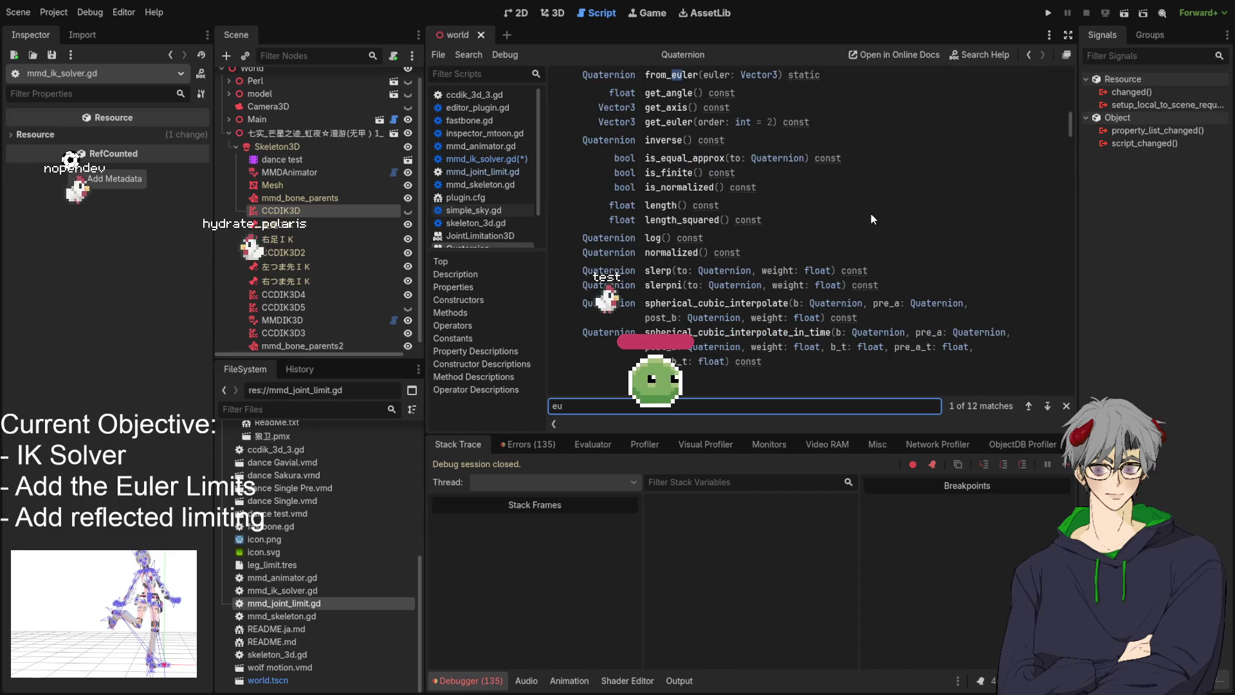
text(ler_or)
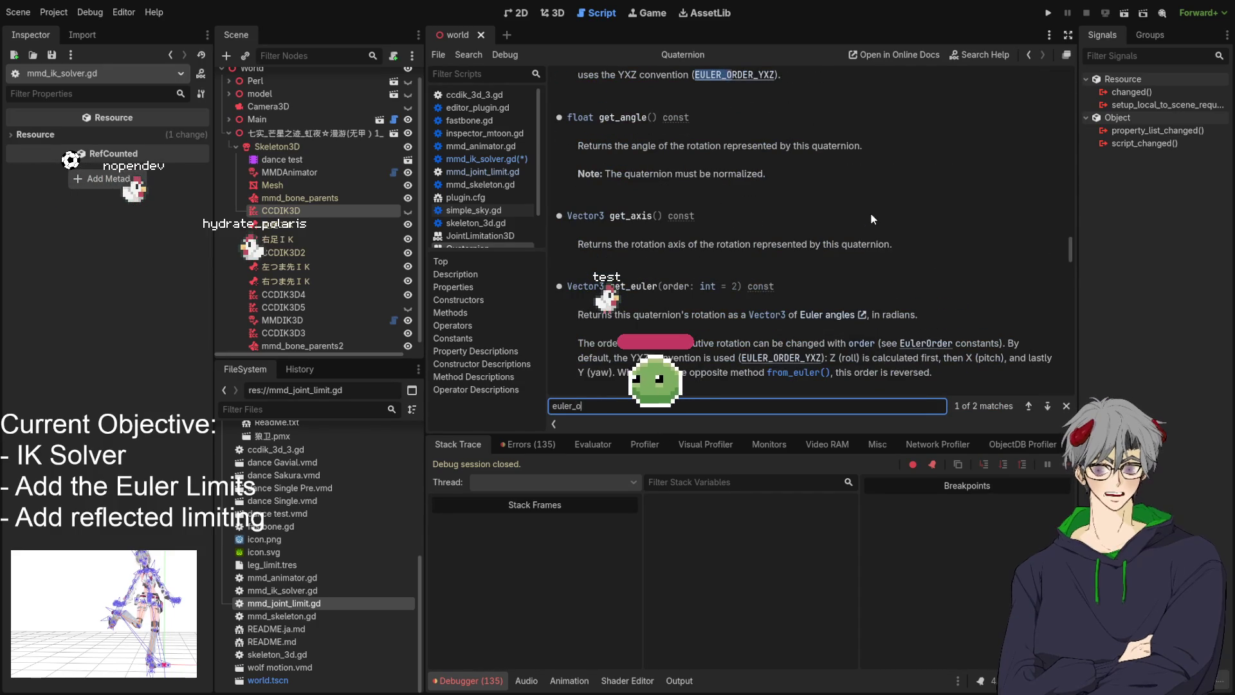
key(Return)
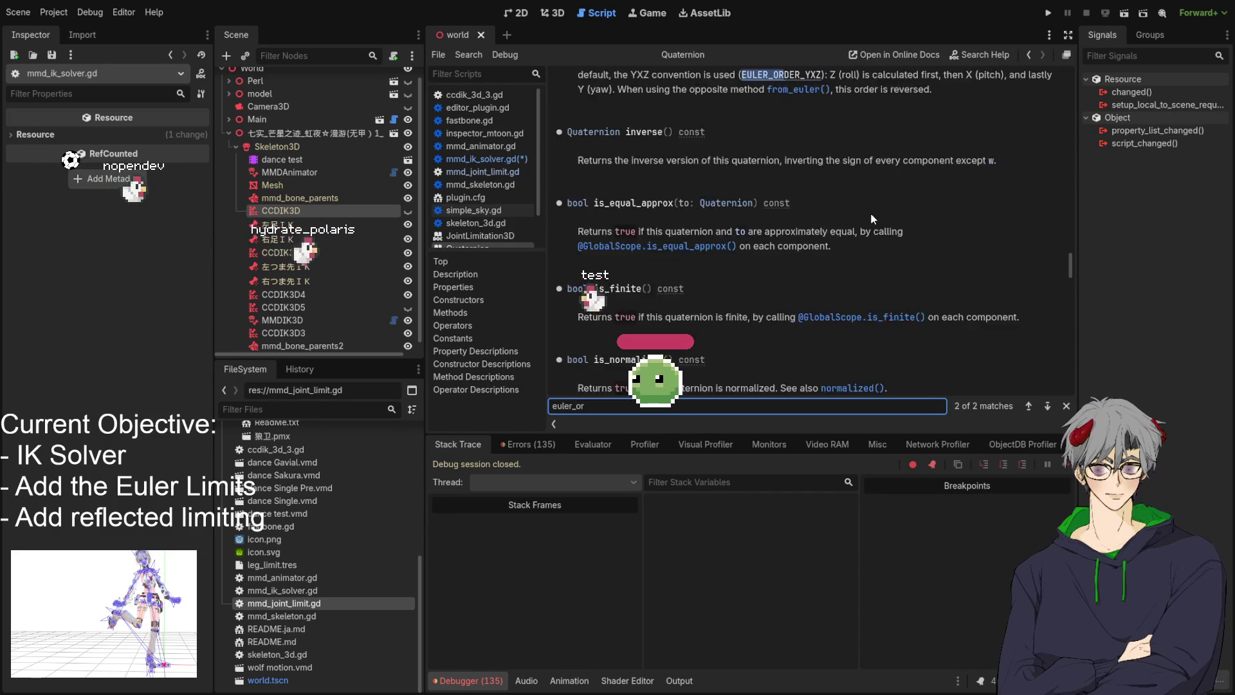
key(Return)
scroll(720, 281, up, 3)
scroll(721, 281, up, 20)
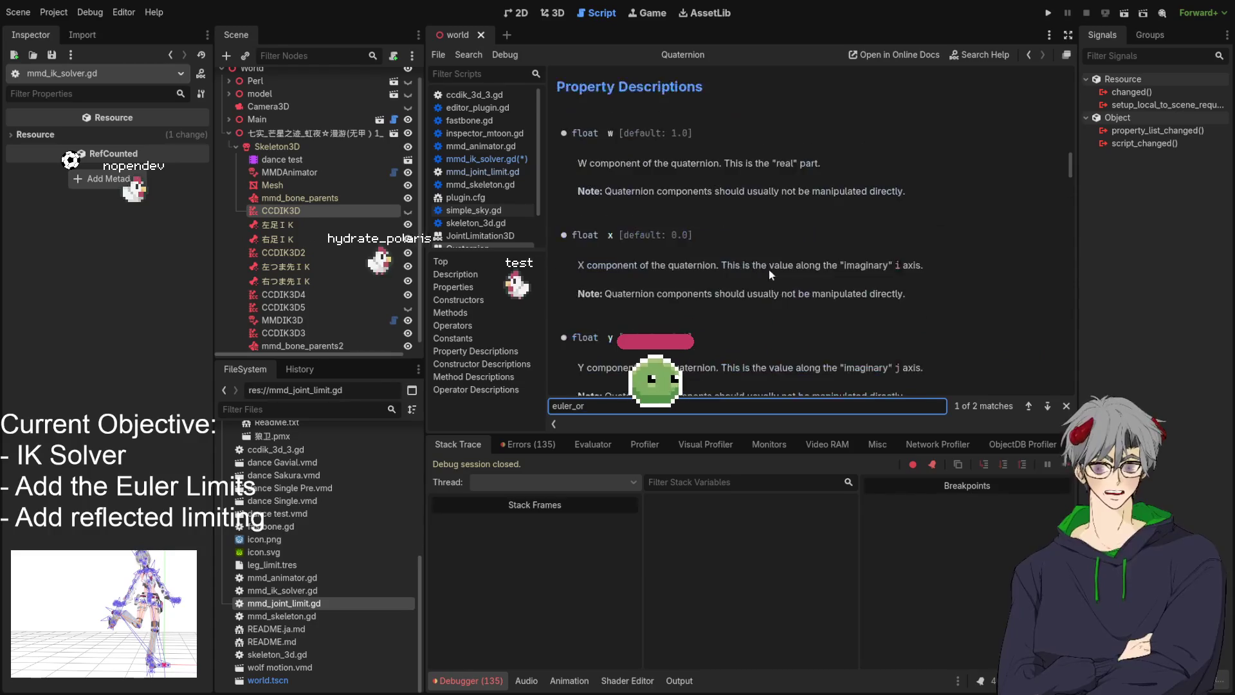
scroll(791, 272, up, 15)
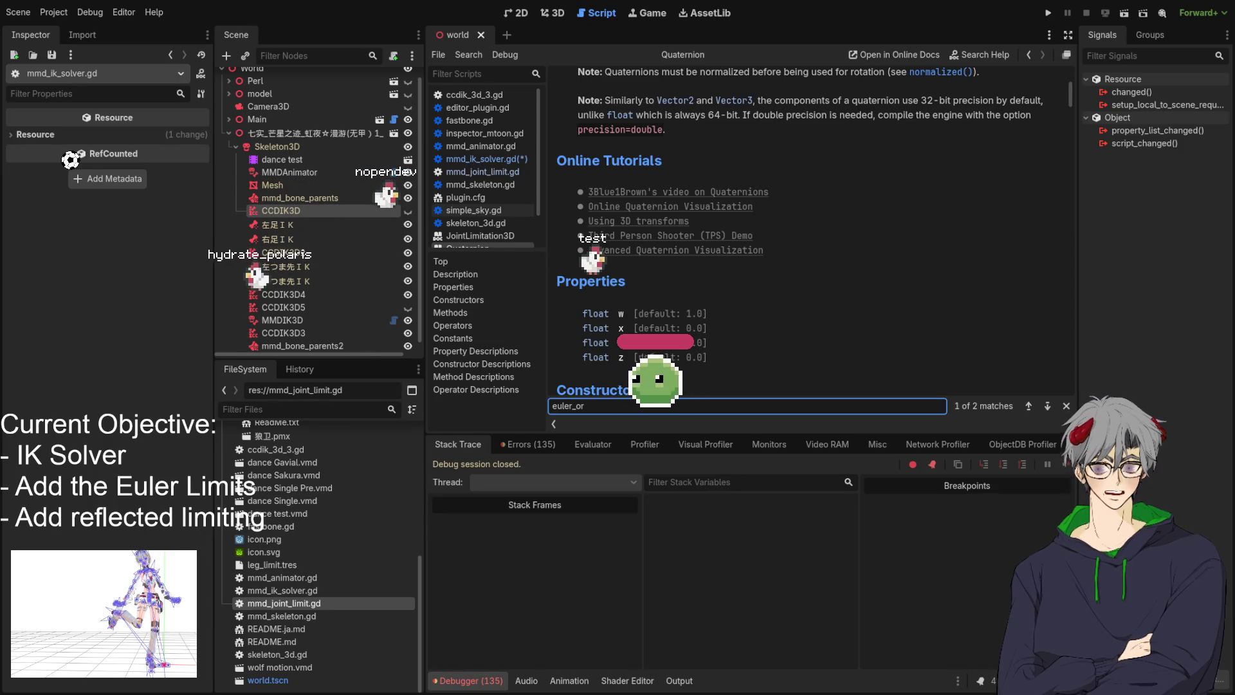
scroll(740, 290, down, 10)
scroll(724, 325, down, 20)
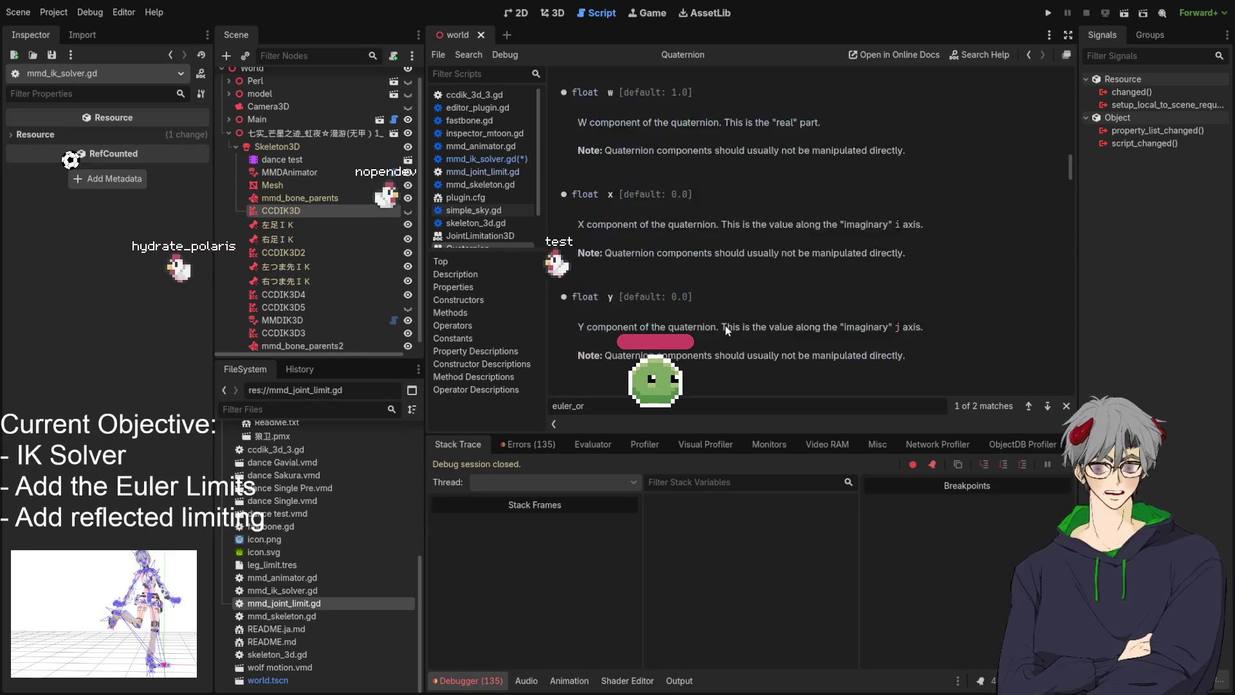
scroll(730, 336, down, 10)
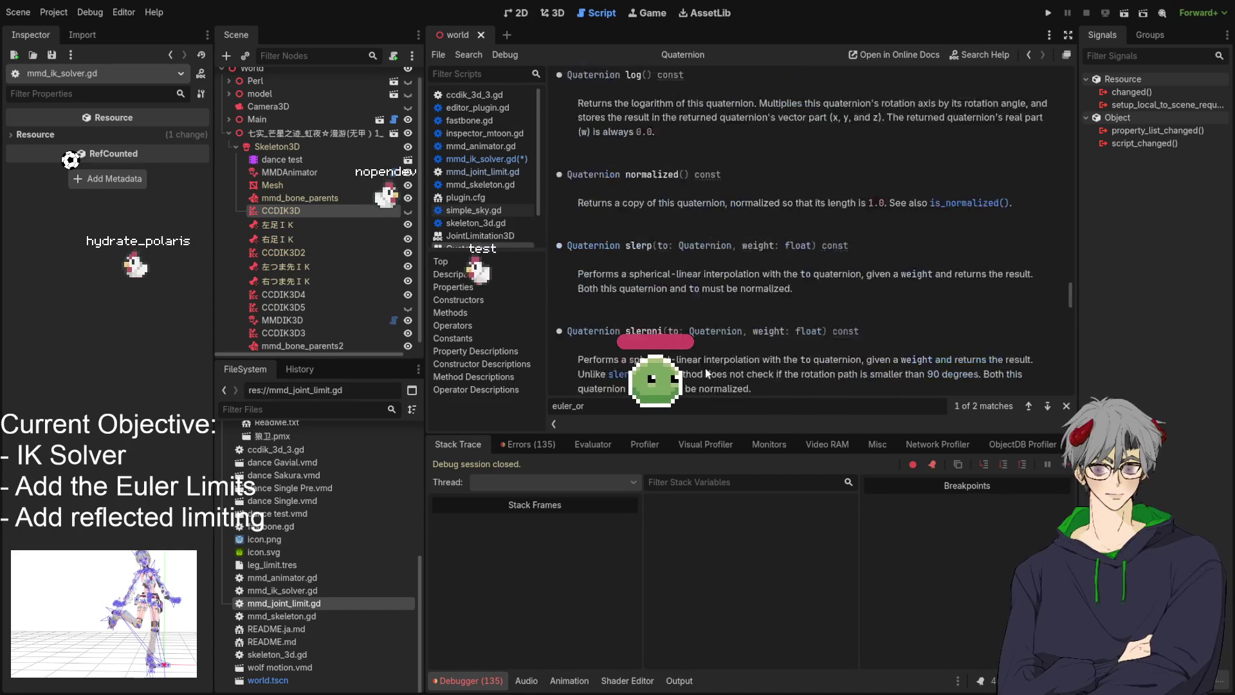
Glance at the 3D view, return to the script editor and close the Quaternion reference page
click(557, 16)
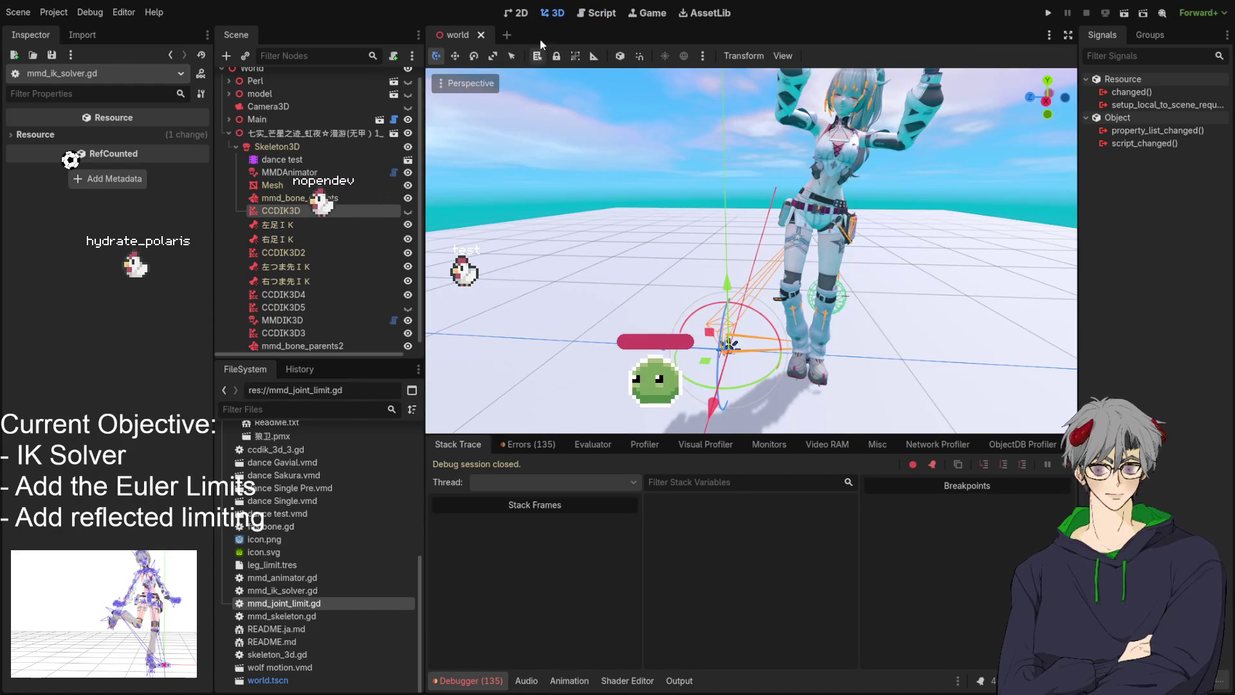
click(615, 14)
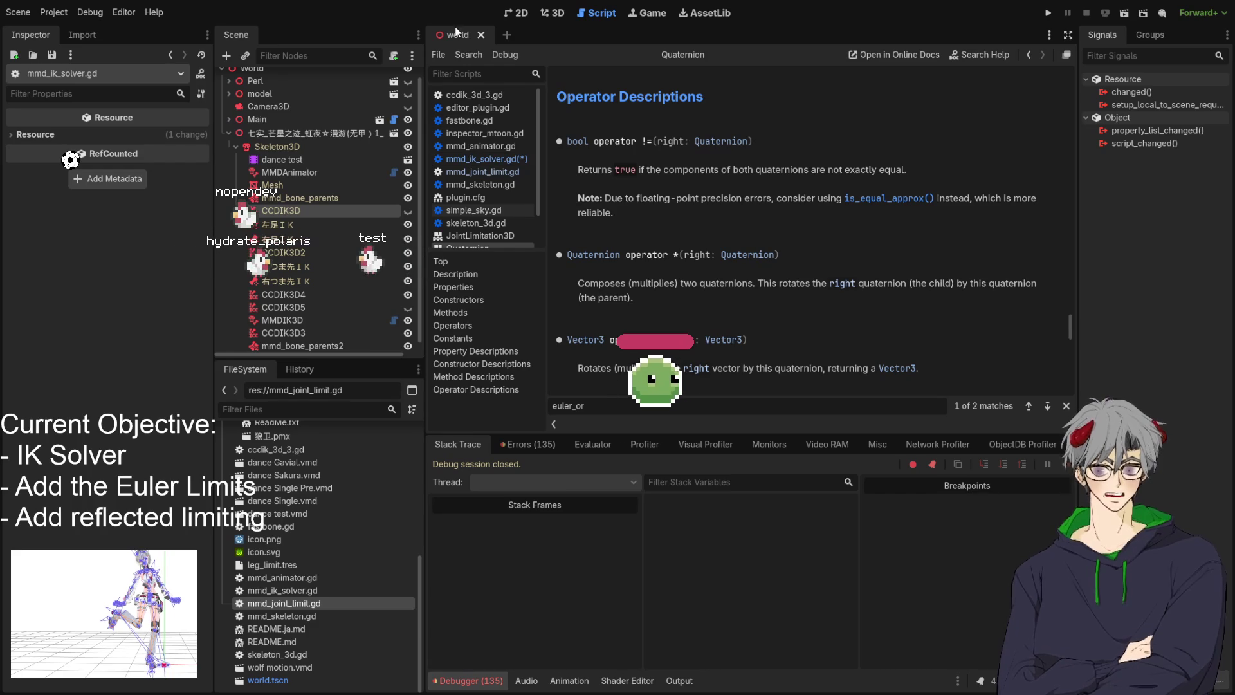
scroll(473, 211, down, 1)
middle_click(473, 224)
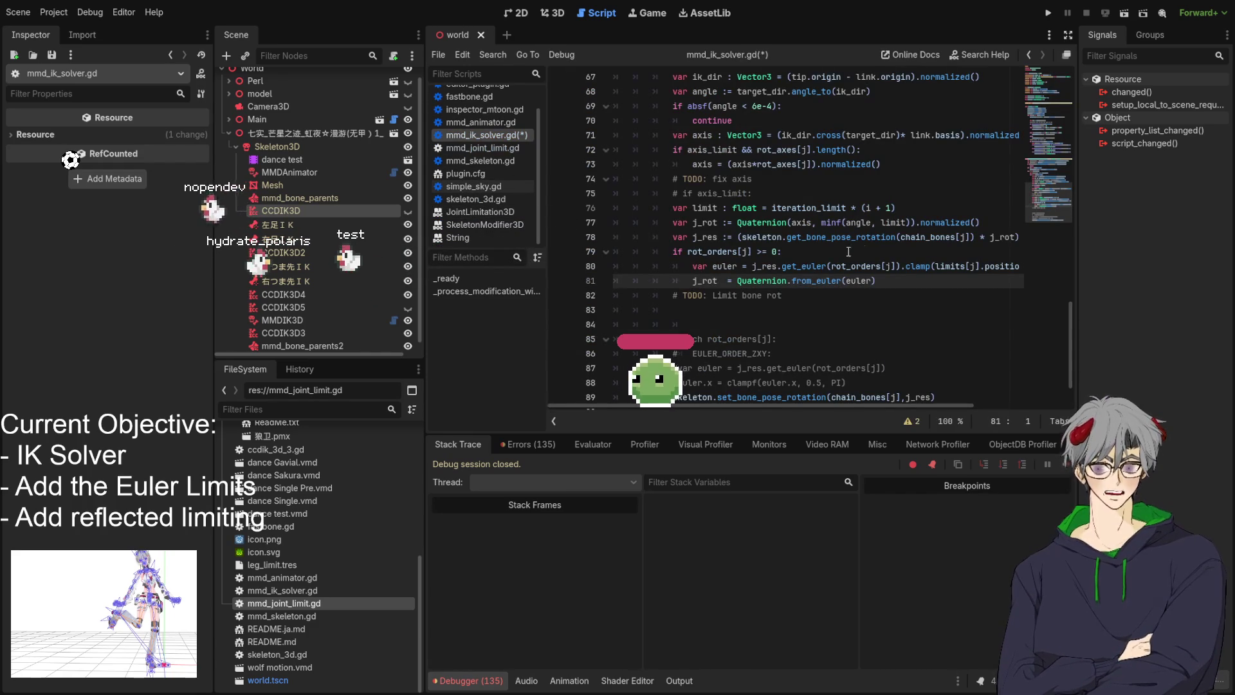
Place the caret on line 83 and save mmd_ik_solver.gd
click(900, 310)
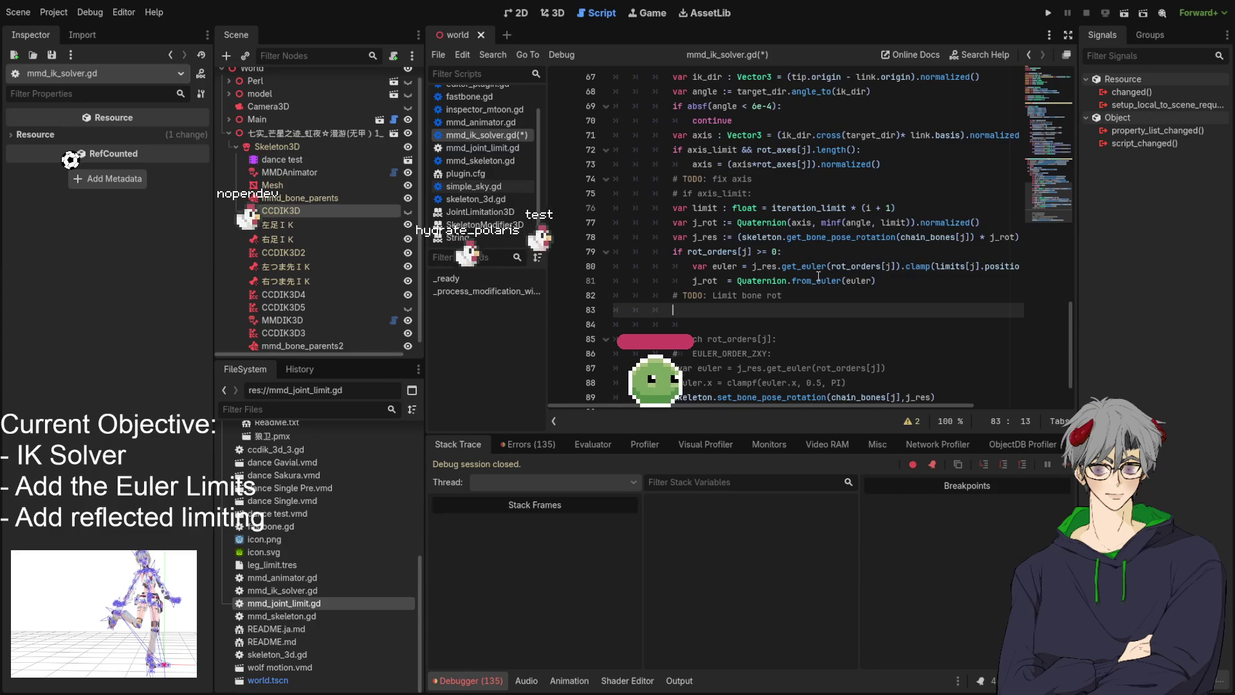
key(ctrl+s)
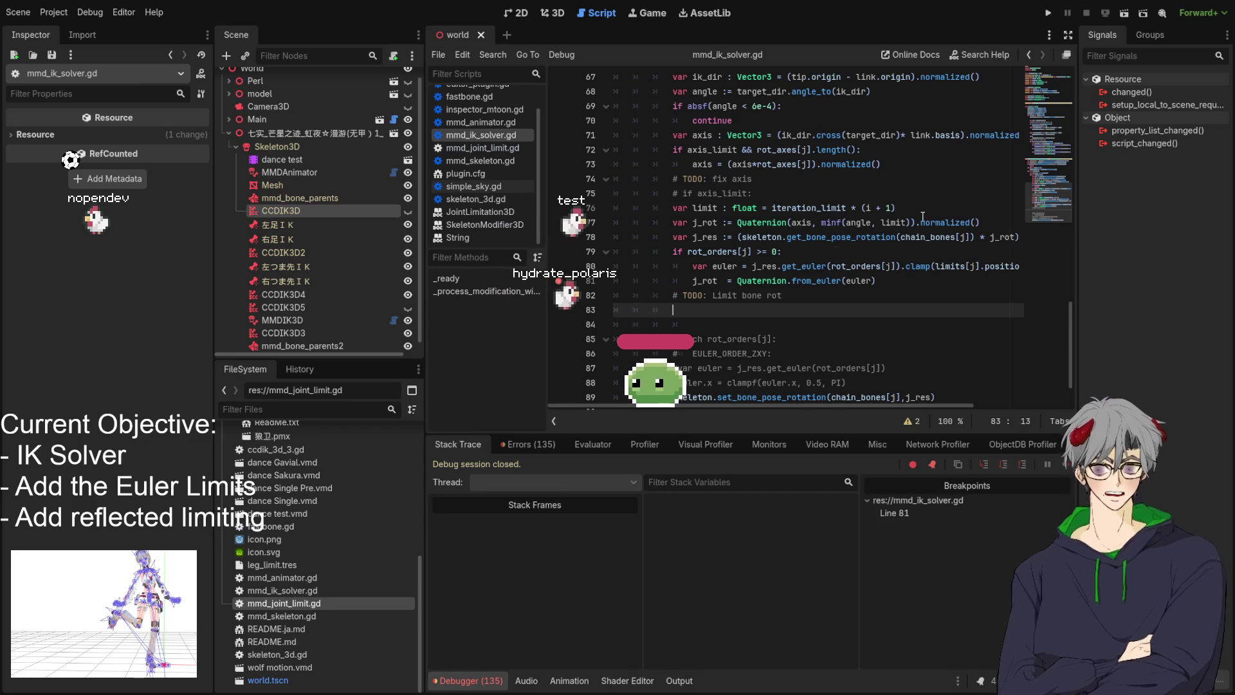
key(F5)
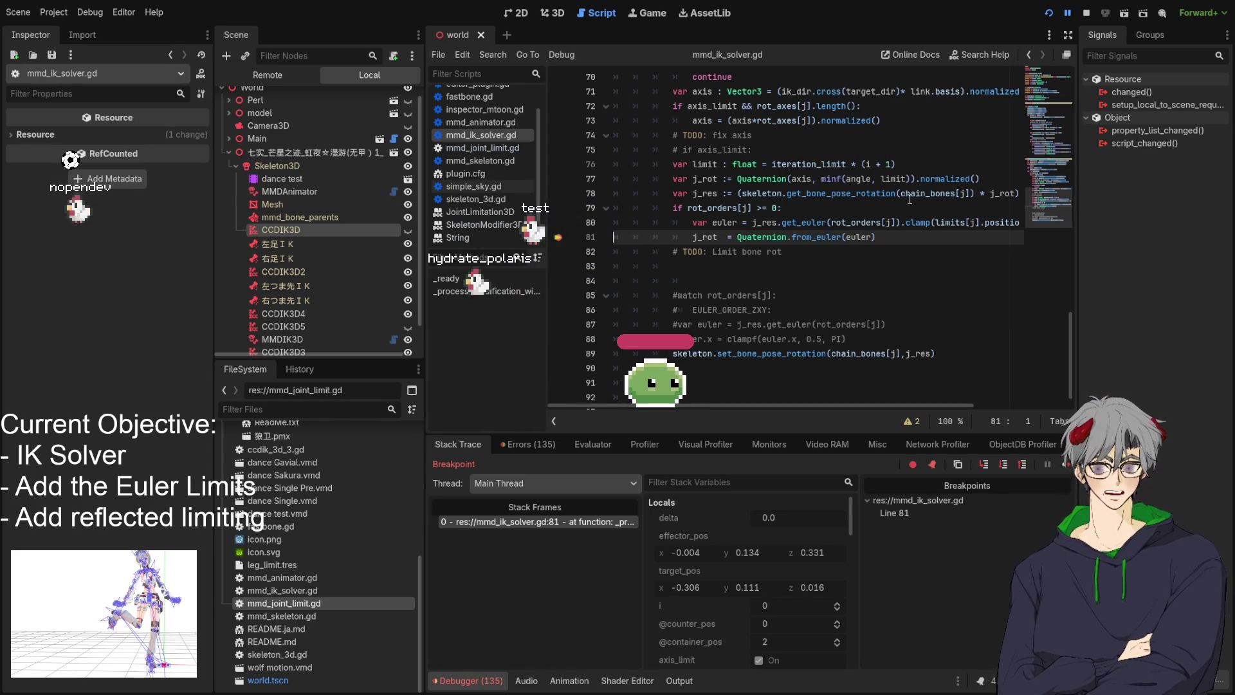
click(860, 204)
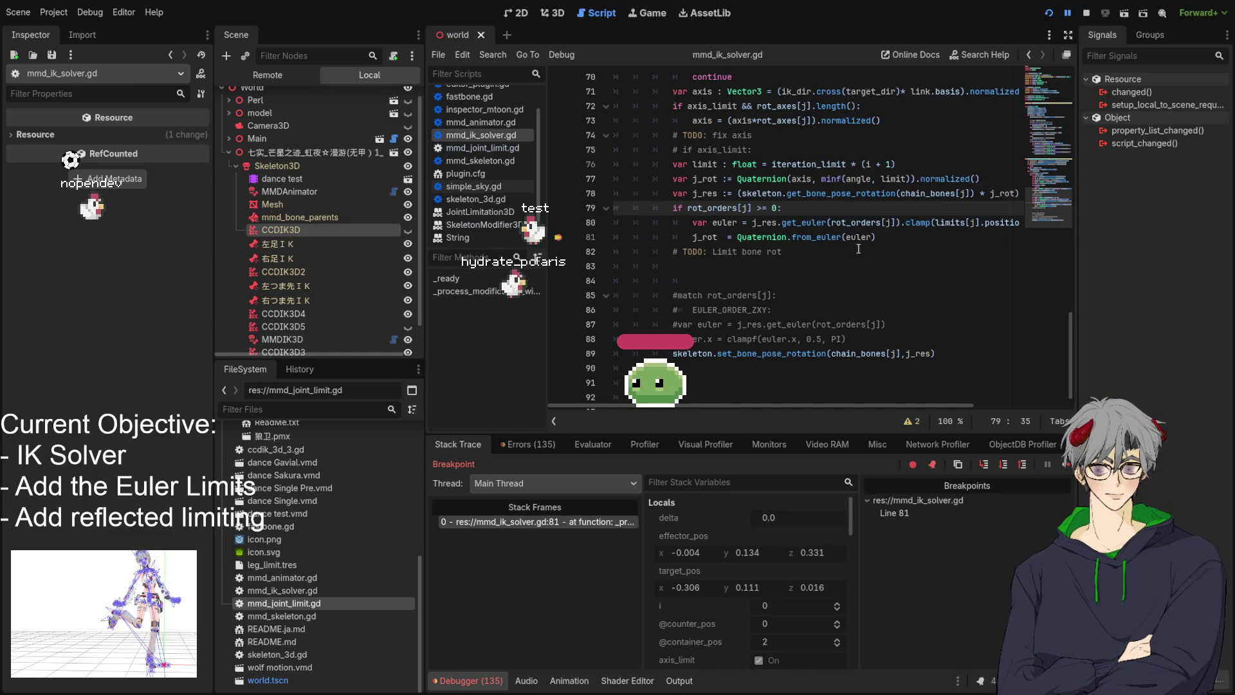
click(895, 237)
key(F8)
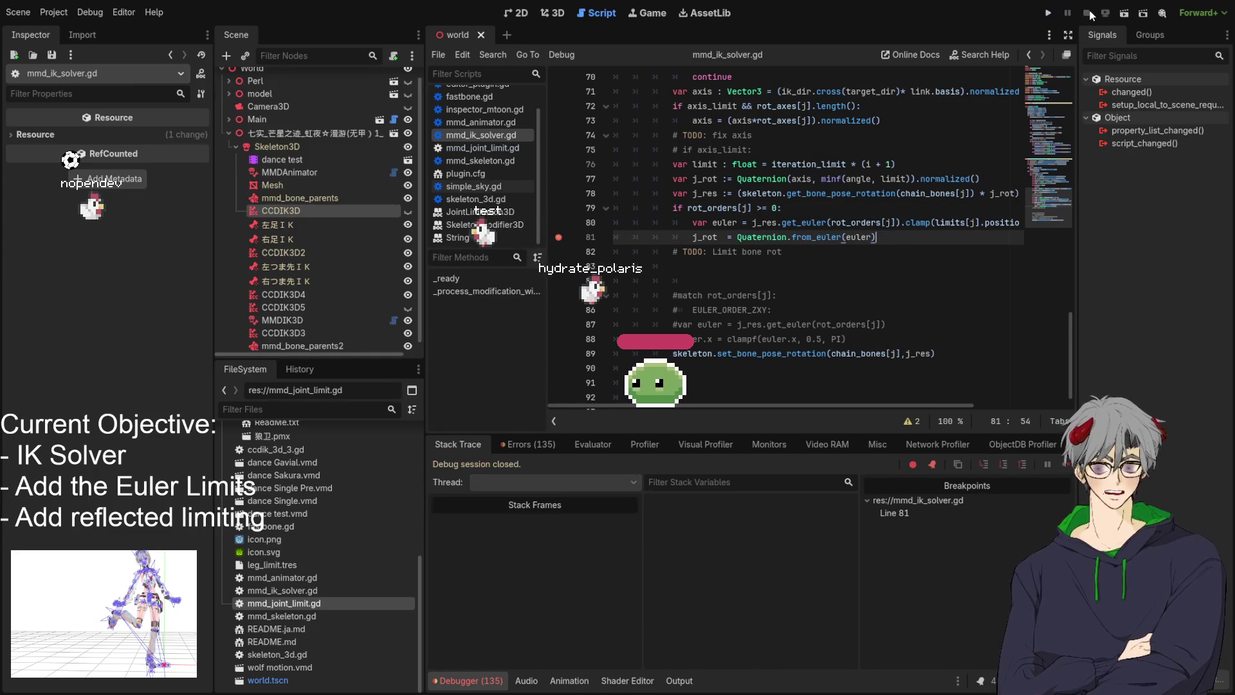
click(837, 255)
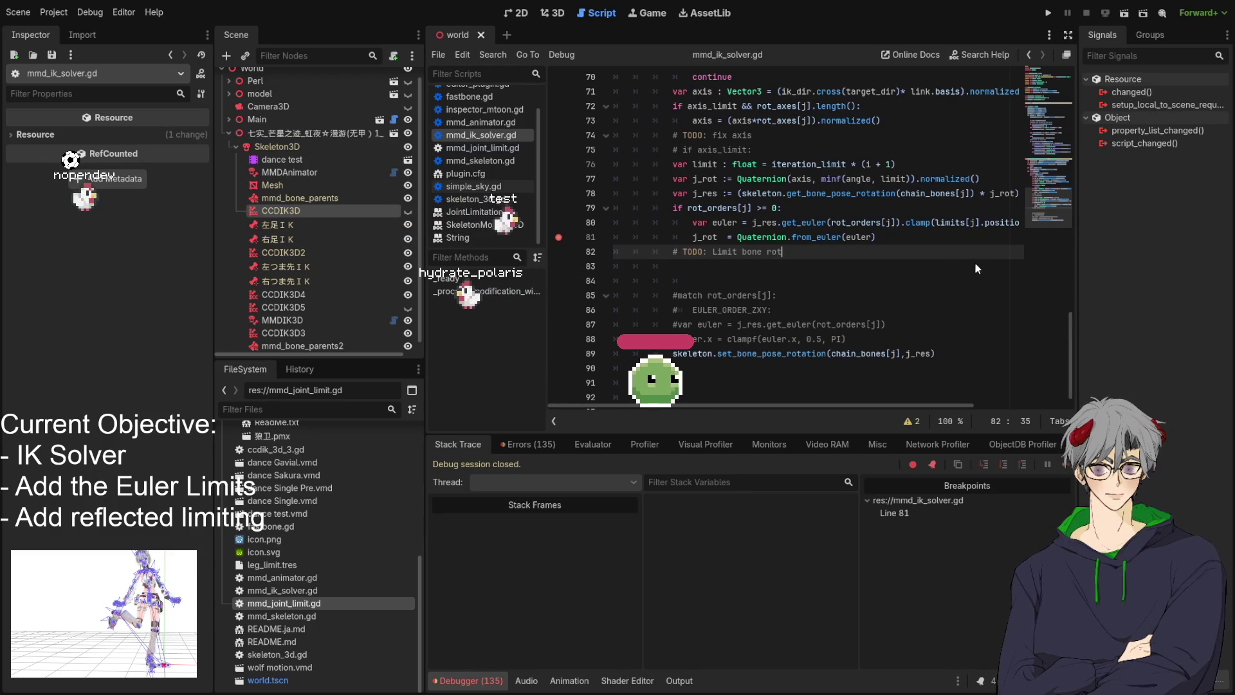
ctrl+click(731, 309)
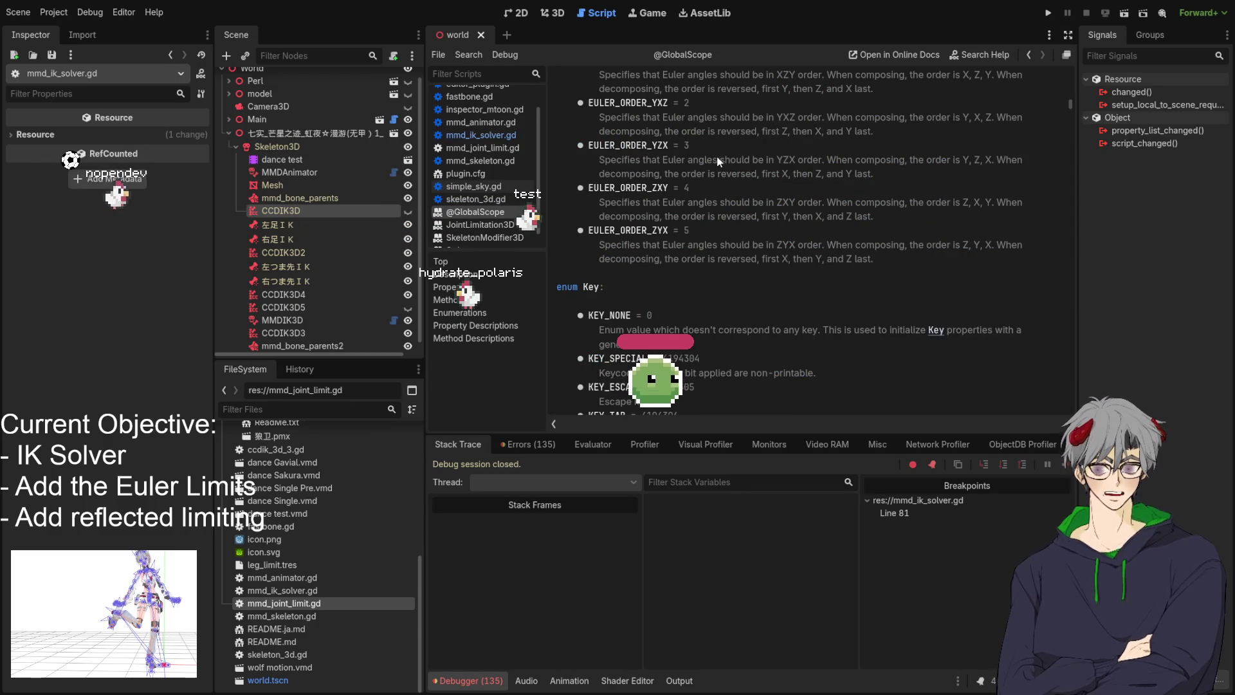
scroll(723, 217, up, 3)
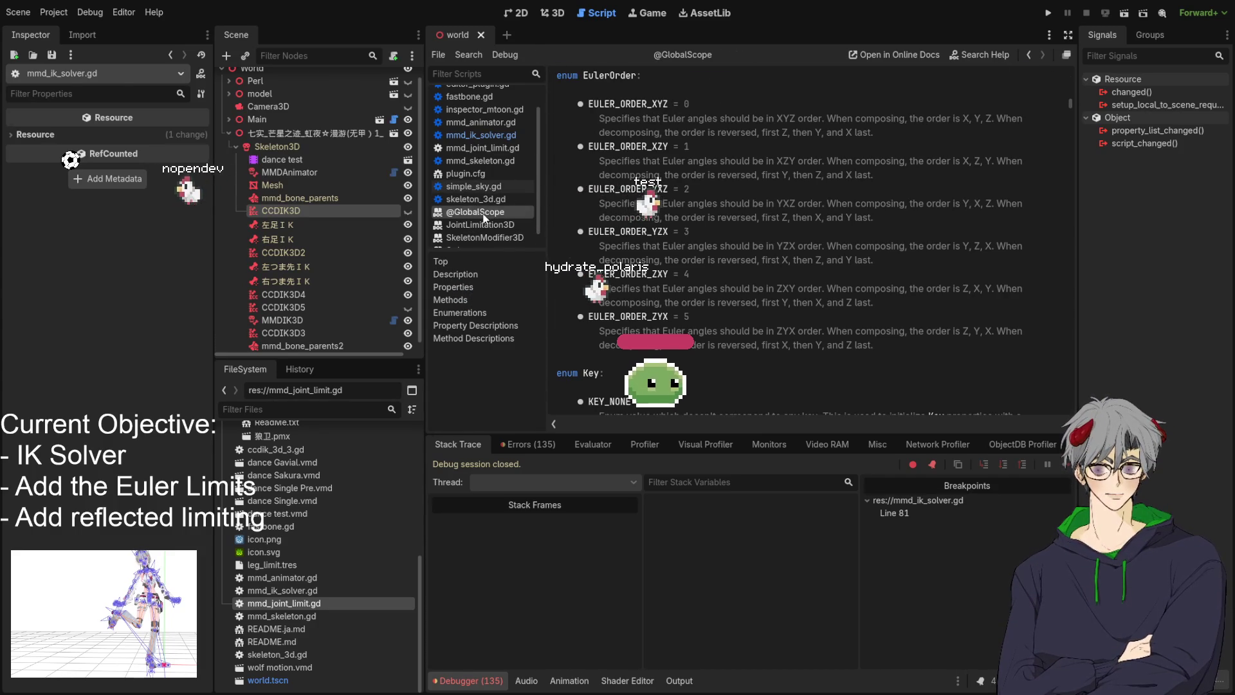
click(482, 136)
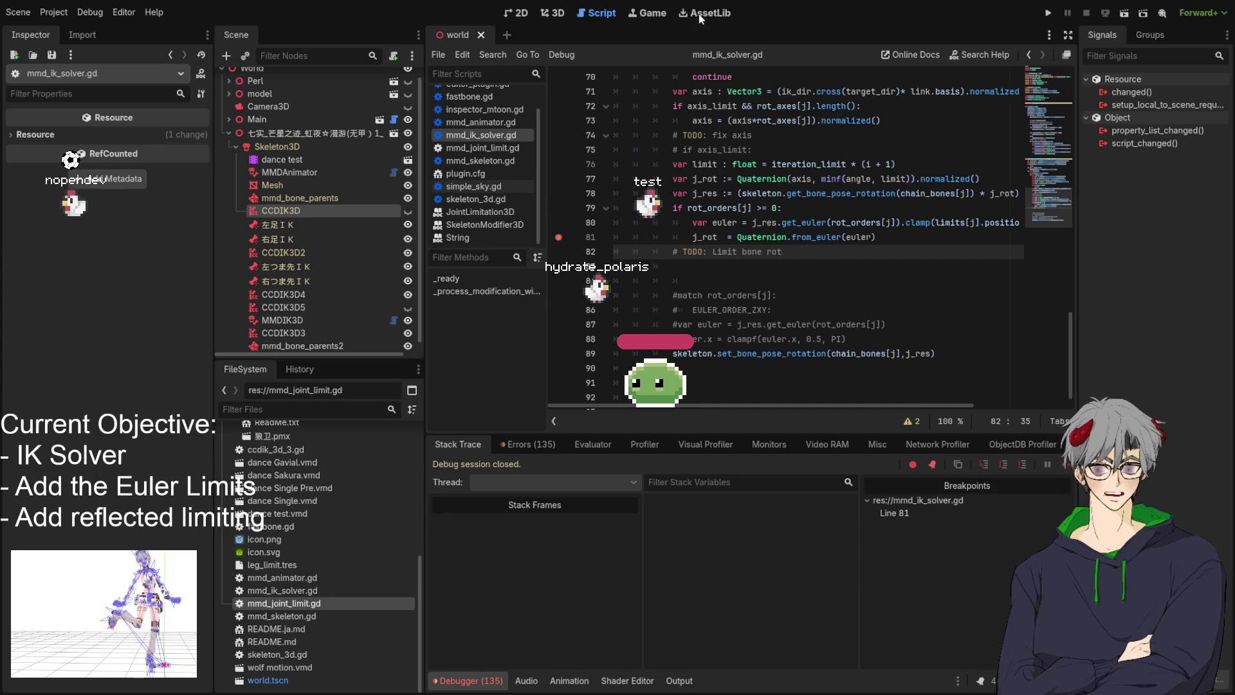
click(544, 14)
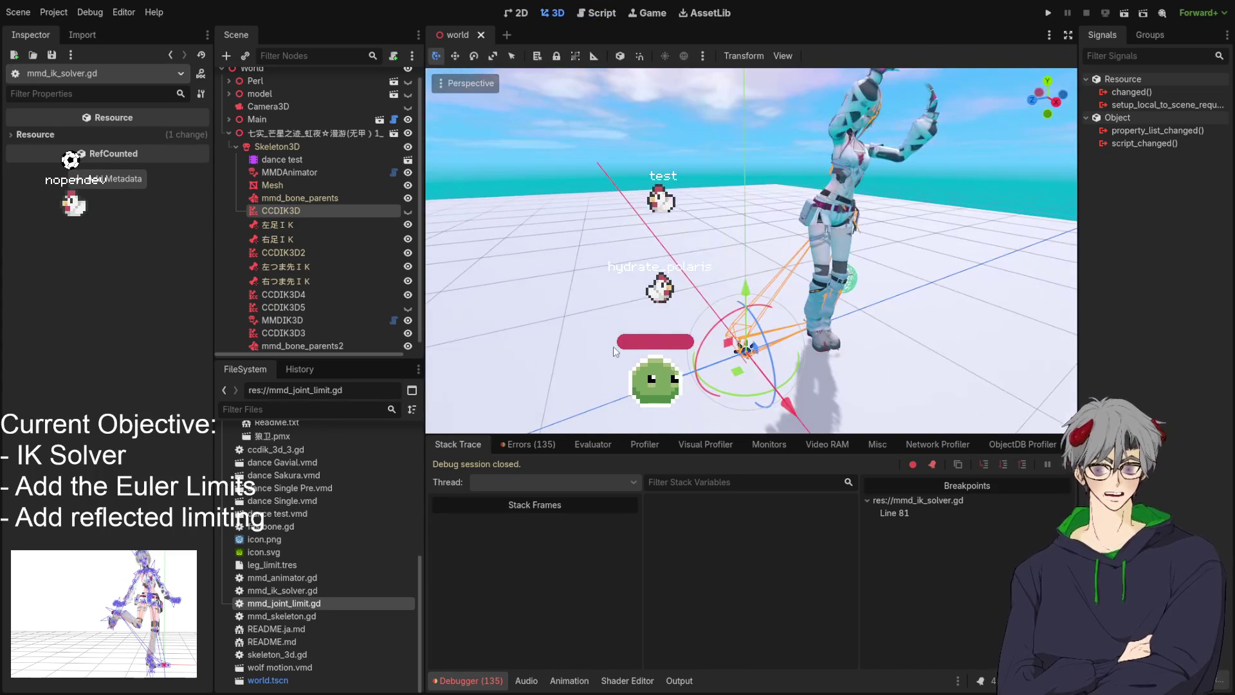
Select the dance test AnimationPlayer and play its vmd/dance animation
click(304, 174)
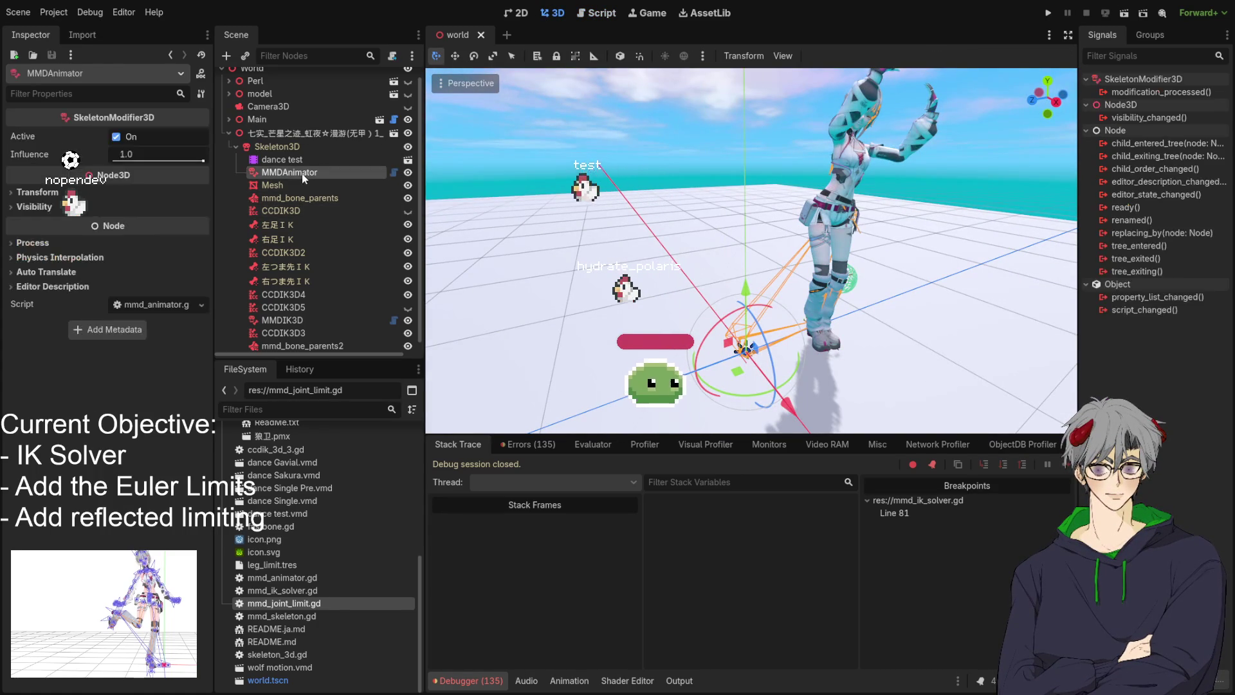
click(302, 159)
click(510, 491)
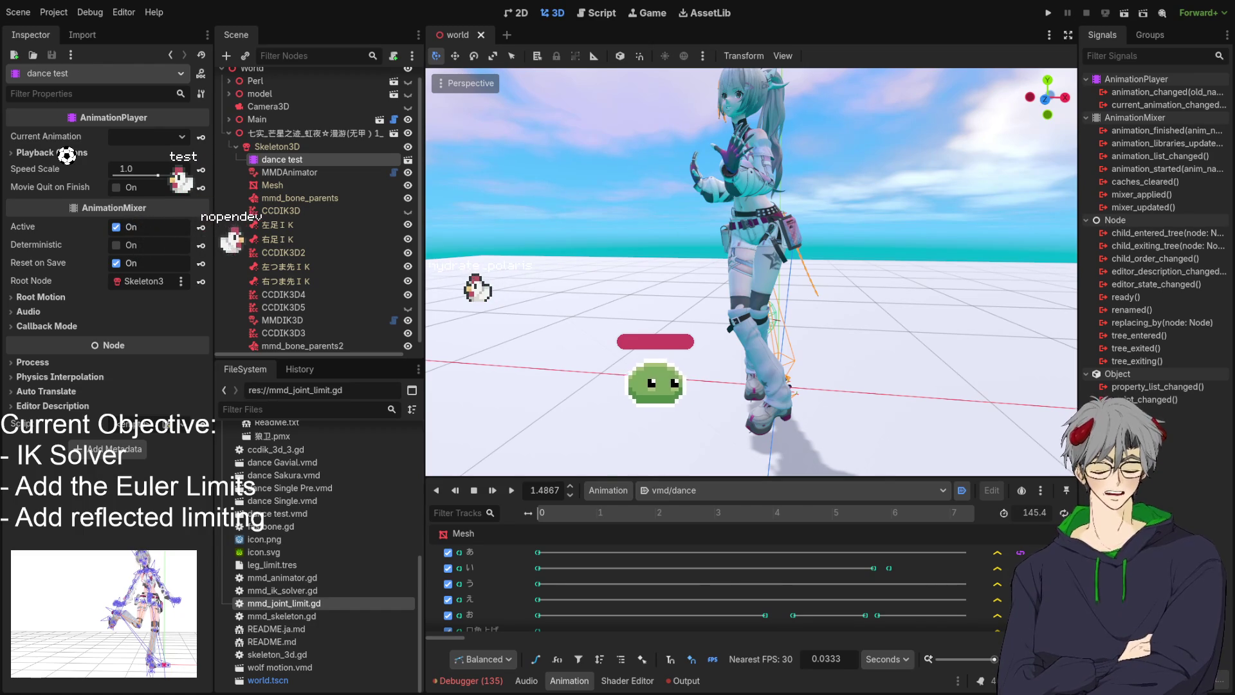
Orbit around the dancing model, then return to mmd_ik_solver.gd with the caret on line 55
key(KP_4)
key(KP_4)
key(KP_4)
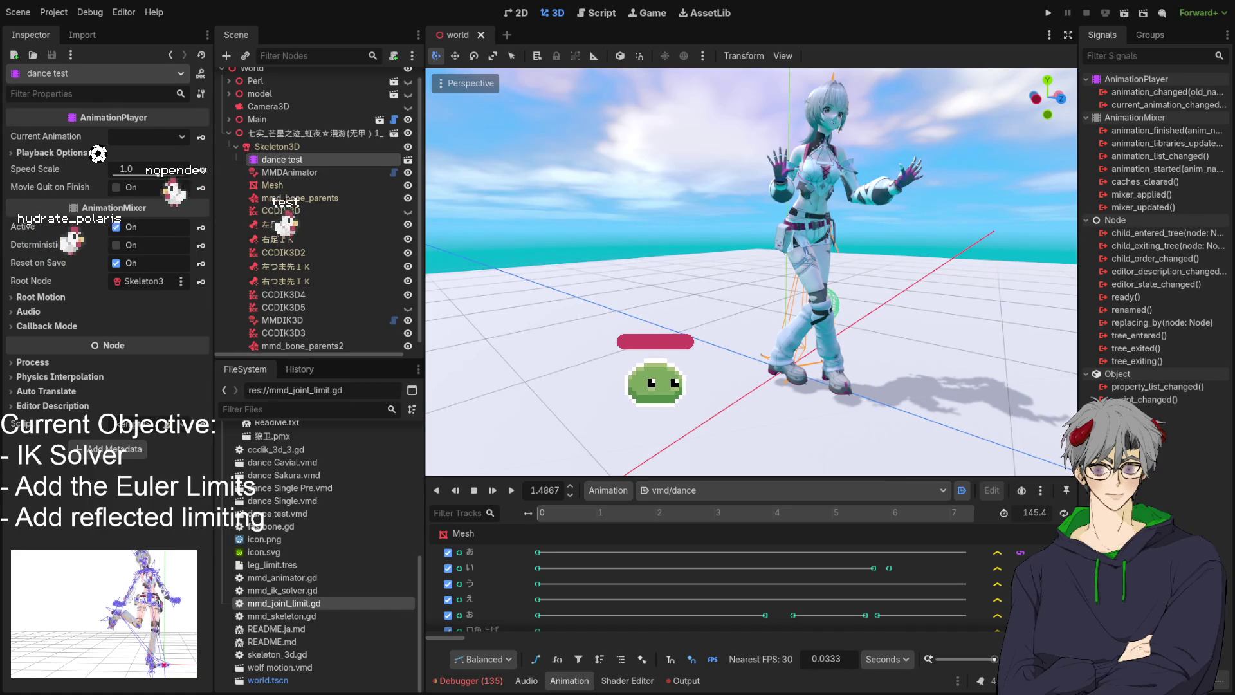
click(844, 300)
key(ctrl+F3)
click(845, 300)
key(ctrl+a)
scroll(837, 299, up, 10)
scroll(829, 297, down, 5)
click(693, 109)
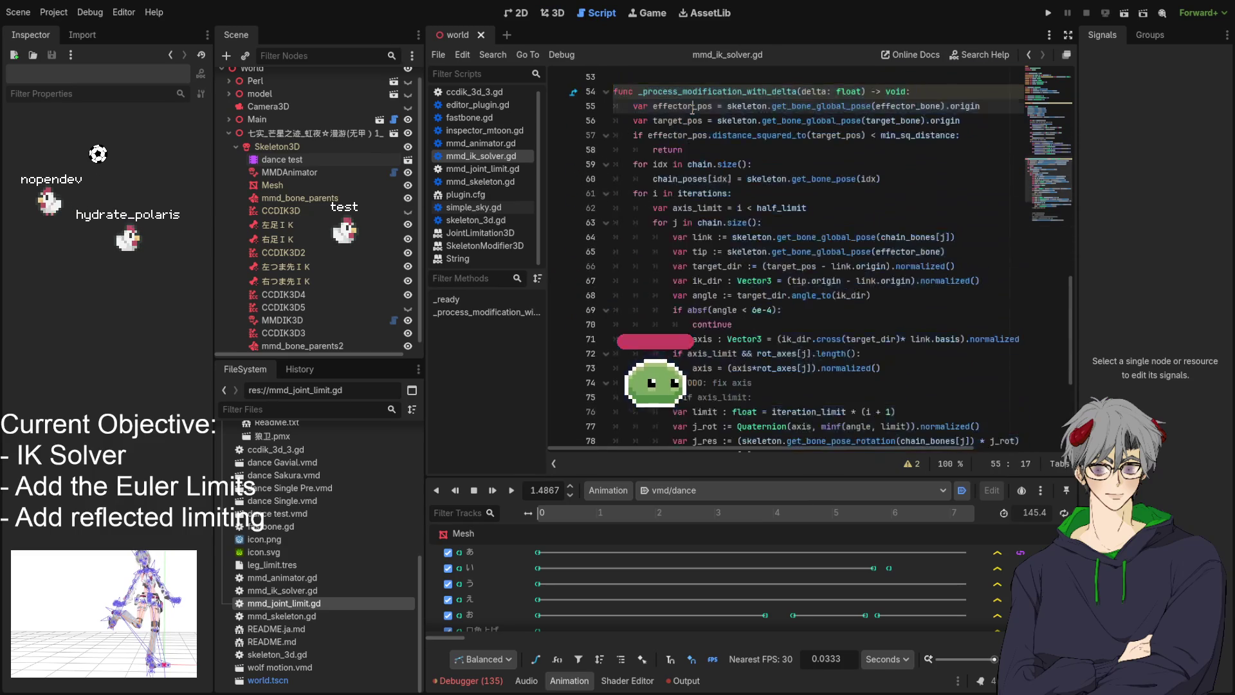
Select the solver loop code from line 61 to line 64
click(633, 179)
click(625, 194)
key(End)
mouse_move(632, 194)
mouse_down()
mouse_move(836, 252)
mouse_move(840, 242)
mouse_move(837, 450)
mouse_move(805, 296)
mouse_move(993, 399)
mouse_move(994, 383)
mouse_up()
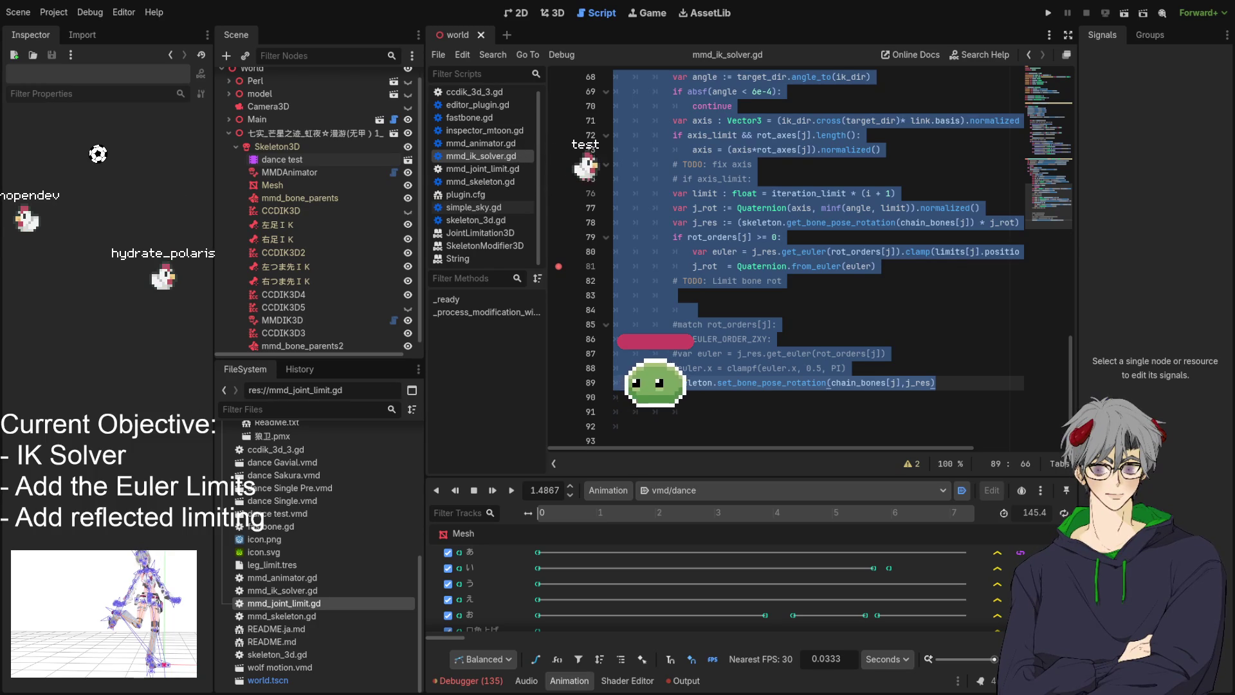
Deselect the loop code and open the Find bar in the script
click(860, 252)
scroll(863, 224, up, 2)
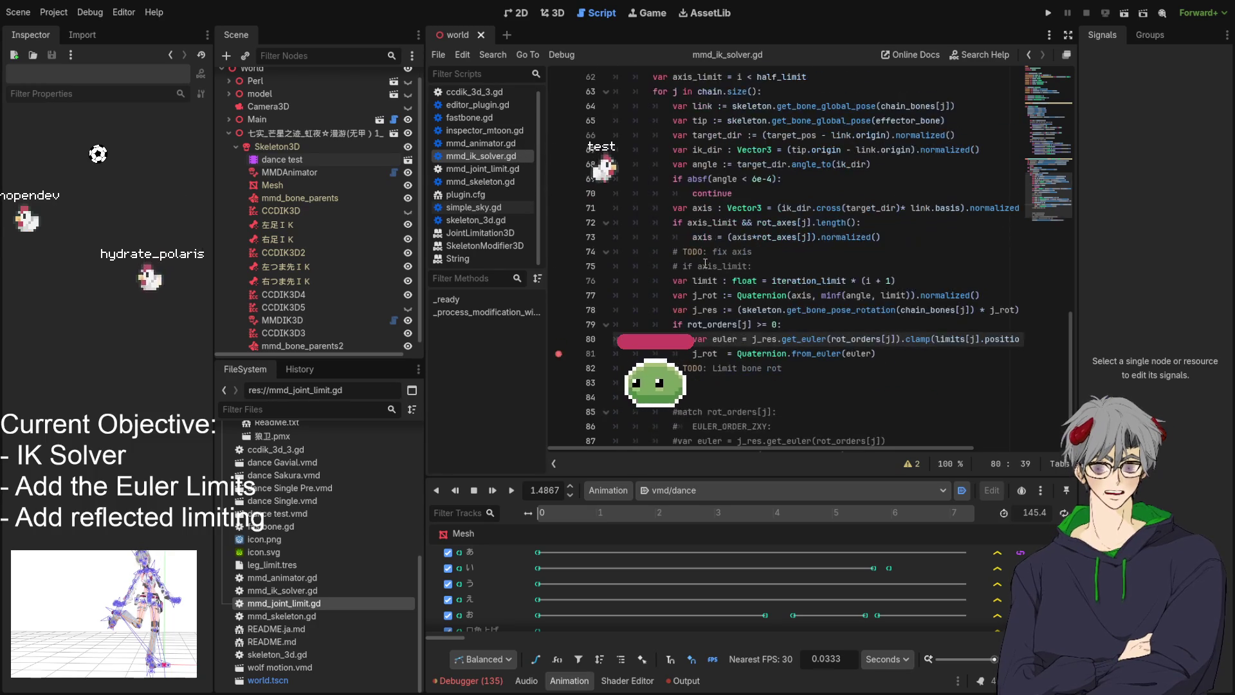
key(ctrl+f)
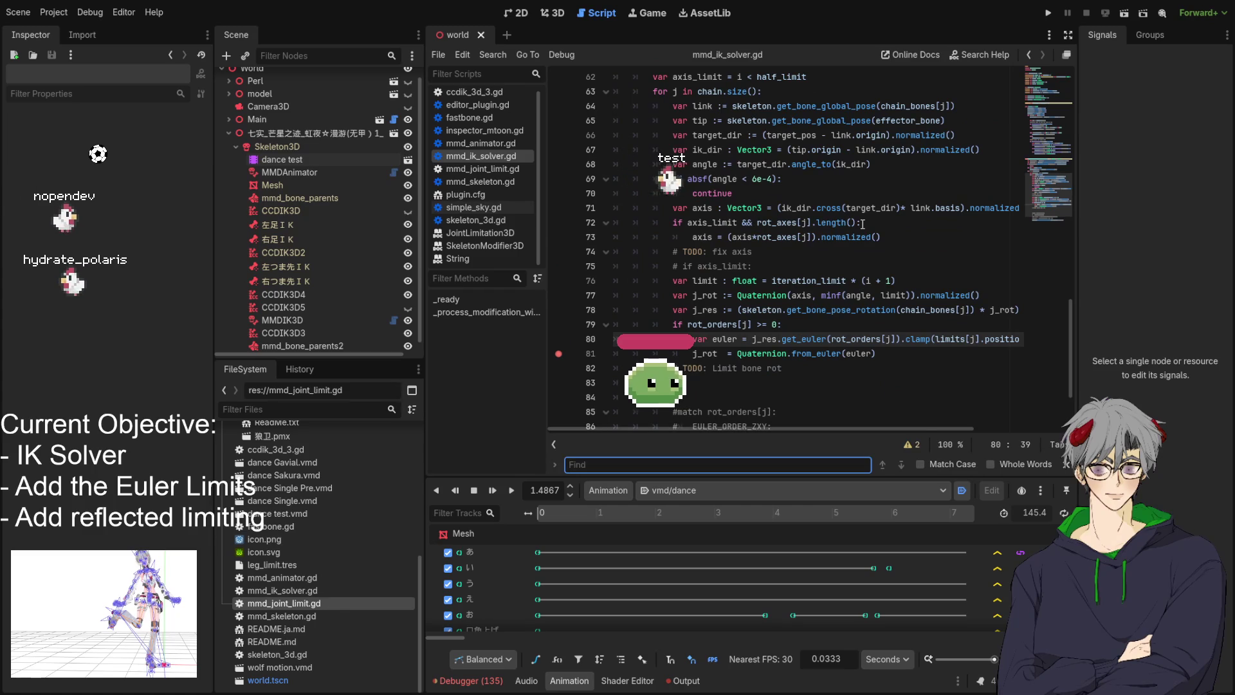
Change the length call near line 34 to length_squared via autocomplete
text(len)
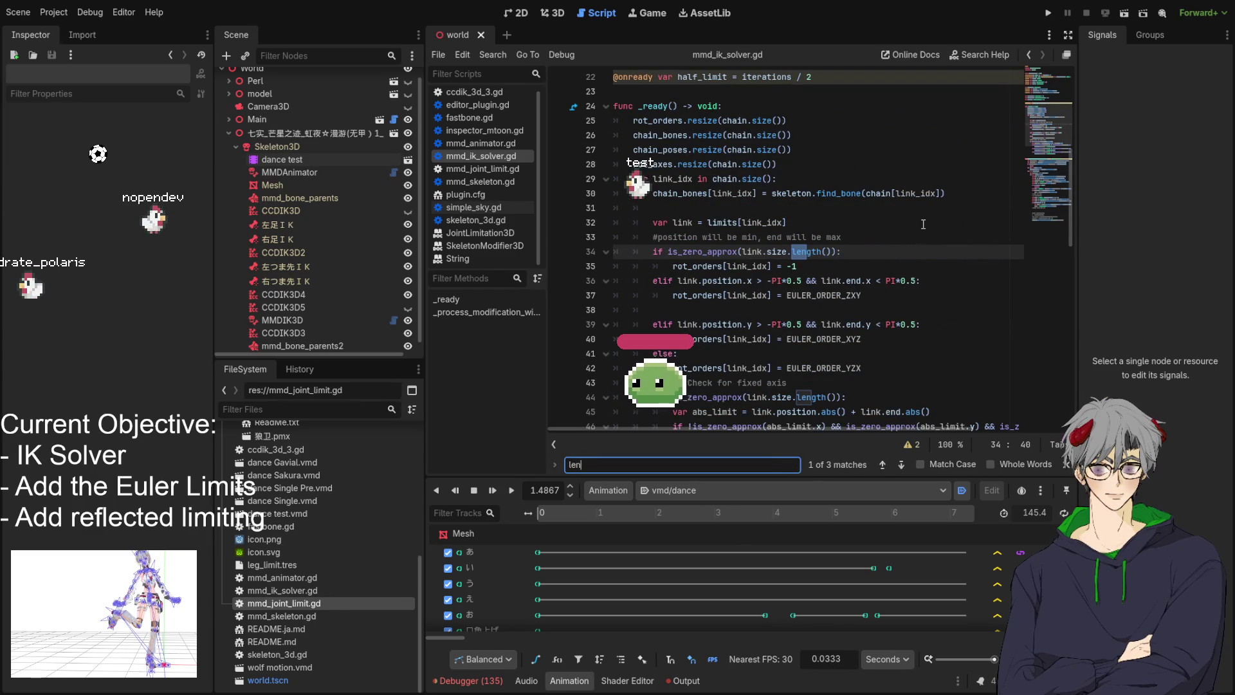
click(824, 251)
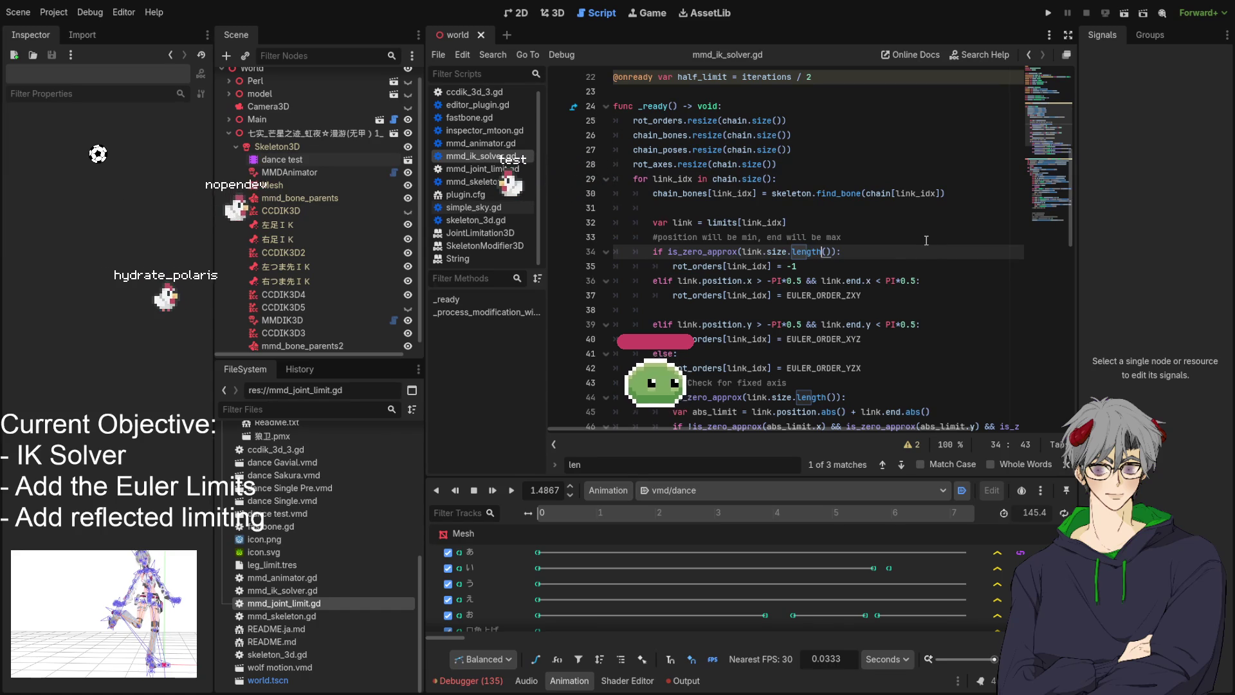
text(_sq)
key(Return)
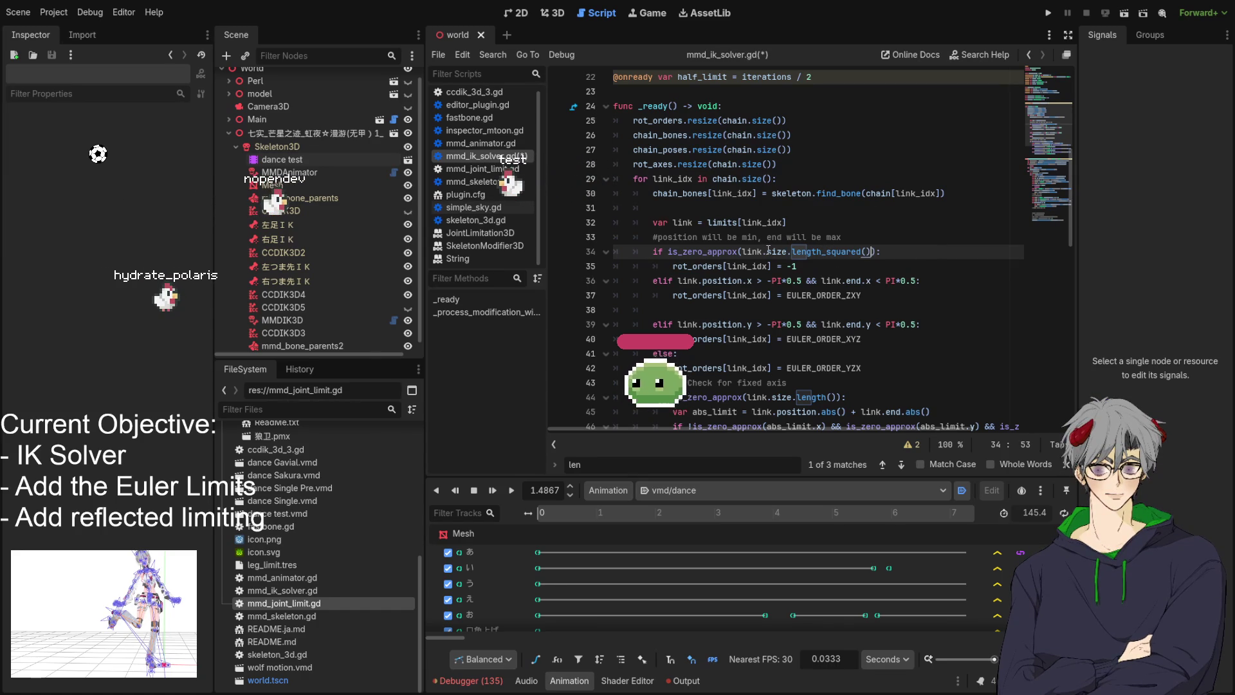
scroll(834, 242, up, 2)
scroll(831, 257, down, 2)
Switch the fixed-axis check to length_squared() and select the length call on line 72
click(829, 265)
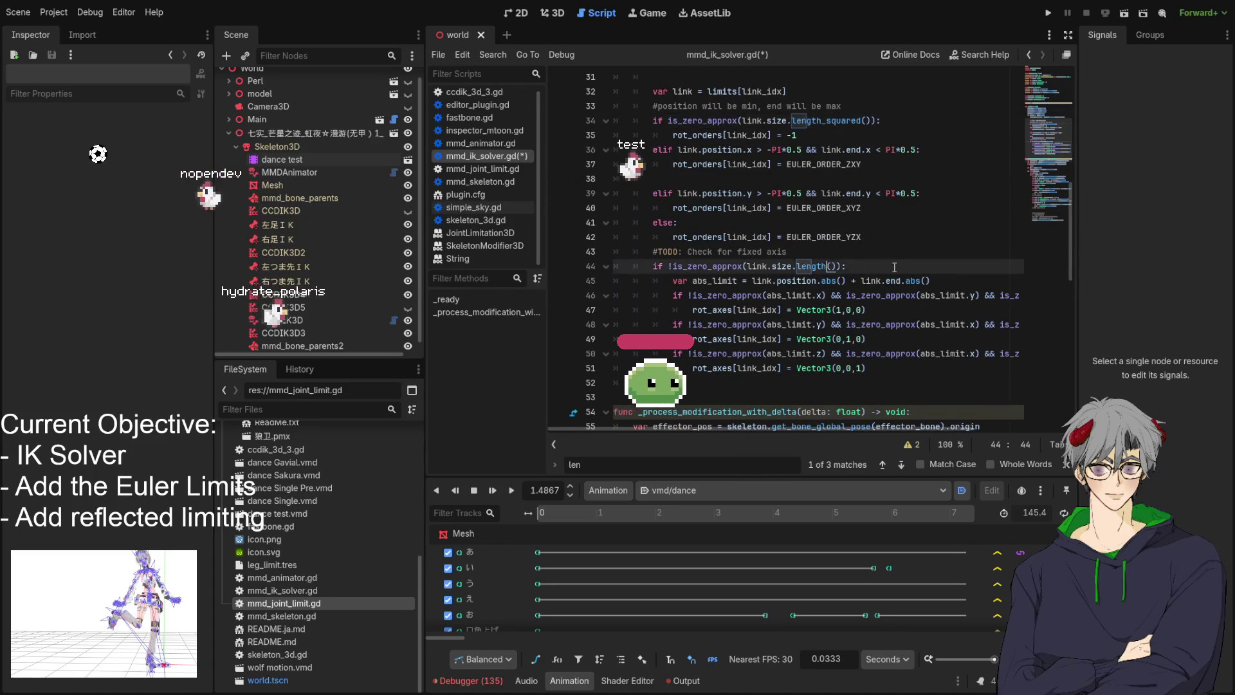
text(_sq)
key(Return)
scroll(824, 270, down, 2)
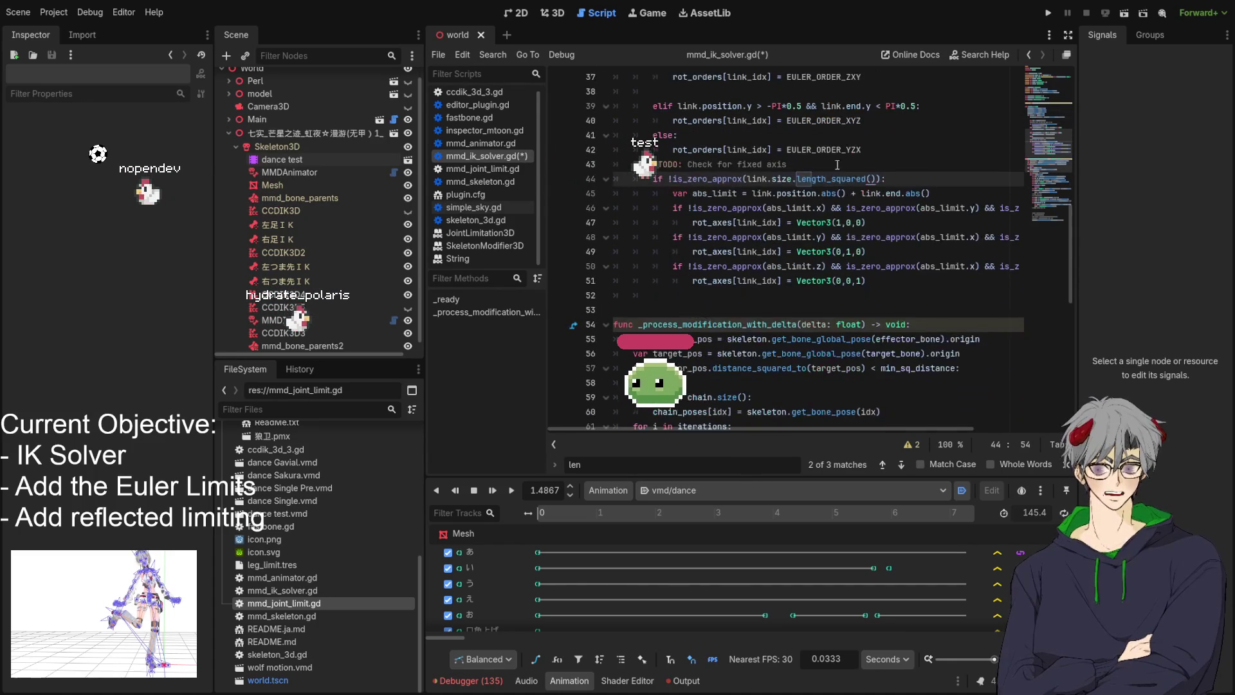
scroll(816, 153, down, 2)
scroll(817, 153, up, 1)
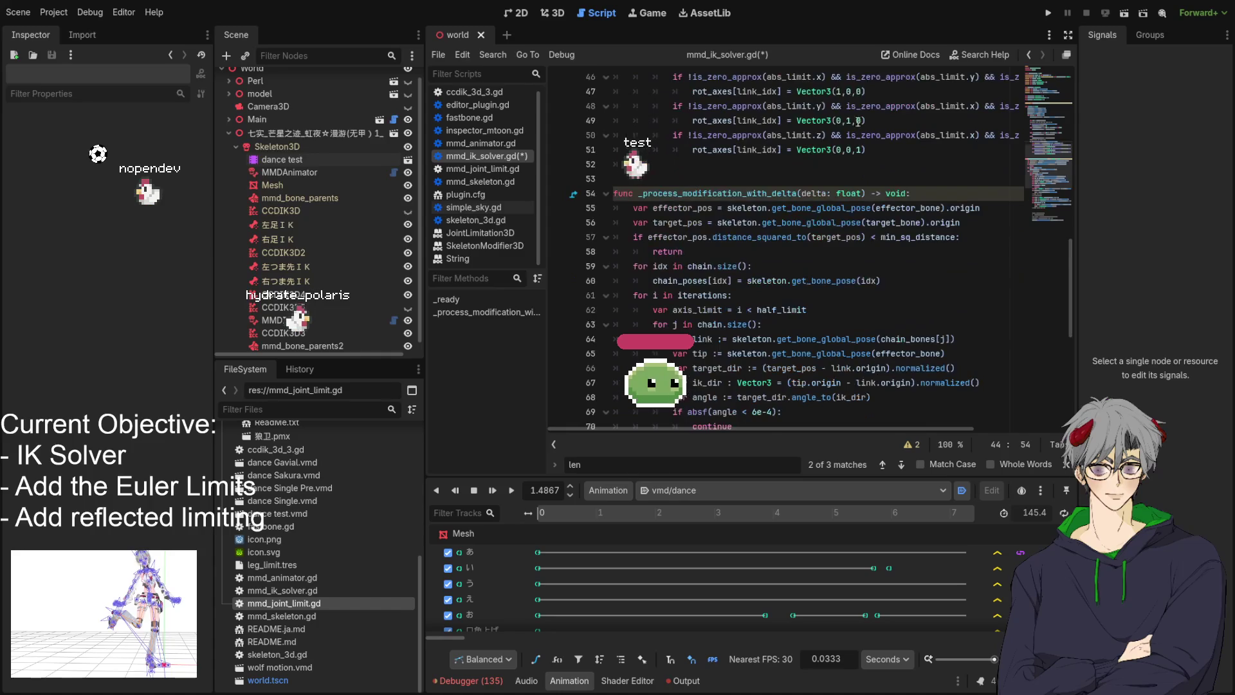
scroll(742, 186, up, 1)
scroll(742, 185, up, 3)
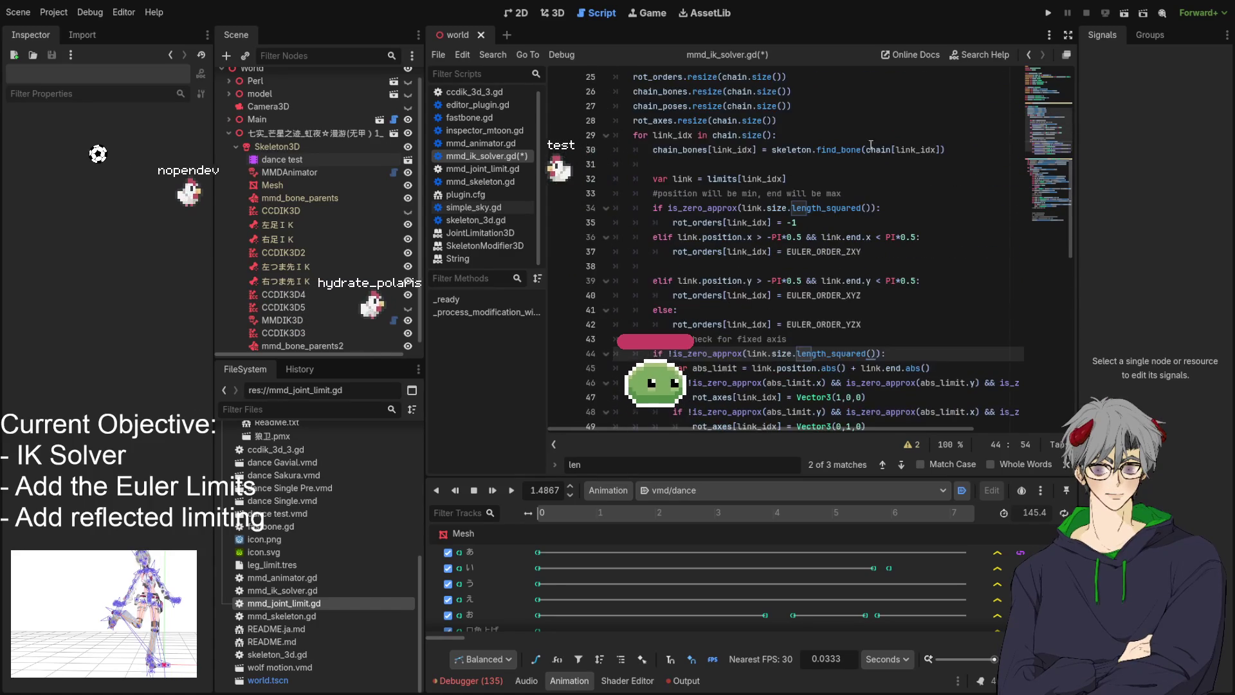
scroll(743, 182, down, 4)
scroll(745, 179, down, 8)
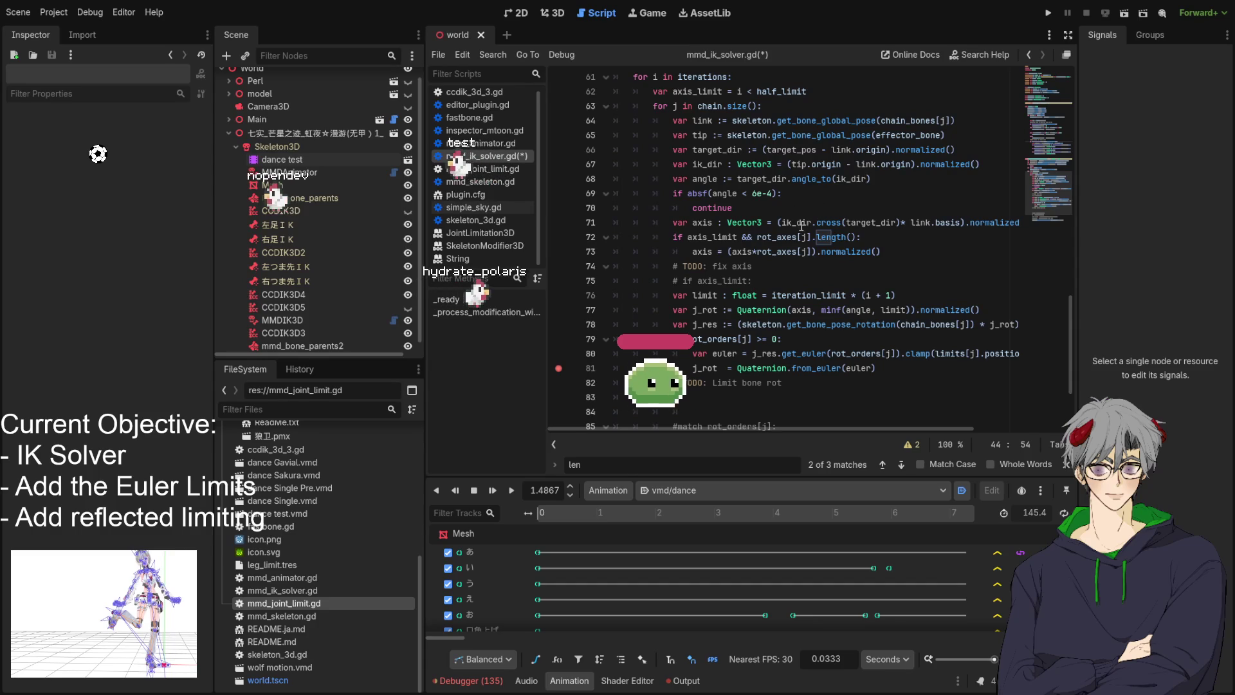
double_click(830, 238)
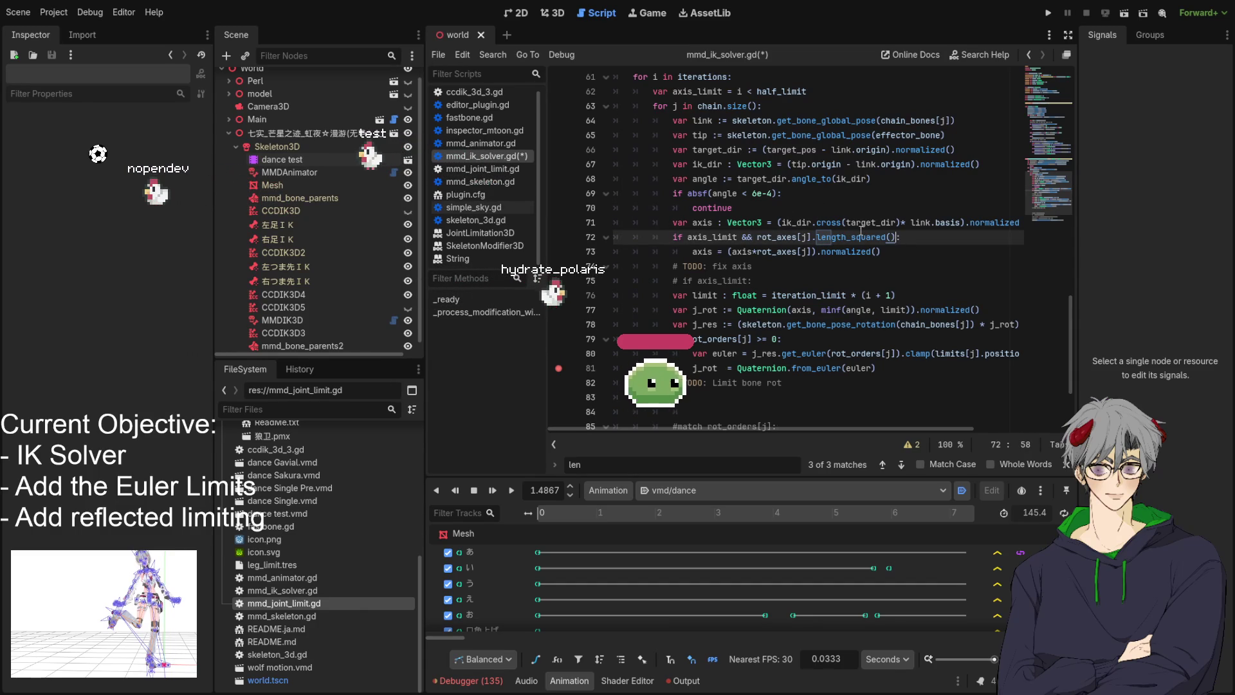
Select length_squared on line 72, review the solver loop, and place the caret after the fixed-axis block
scroll(886, 230, up, 3)
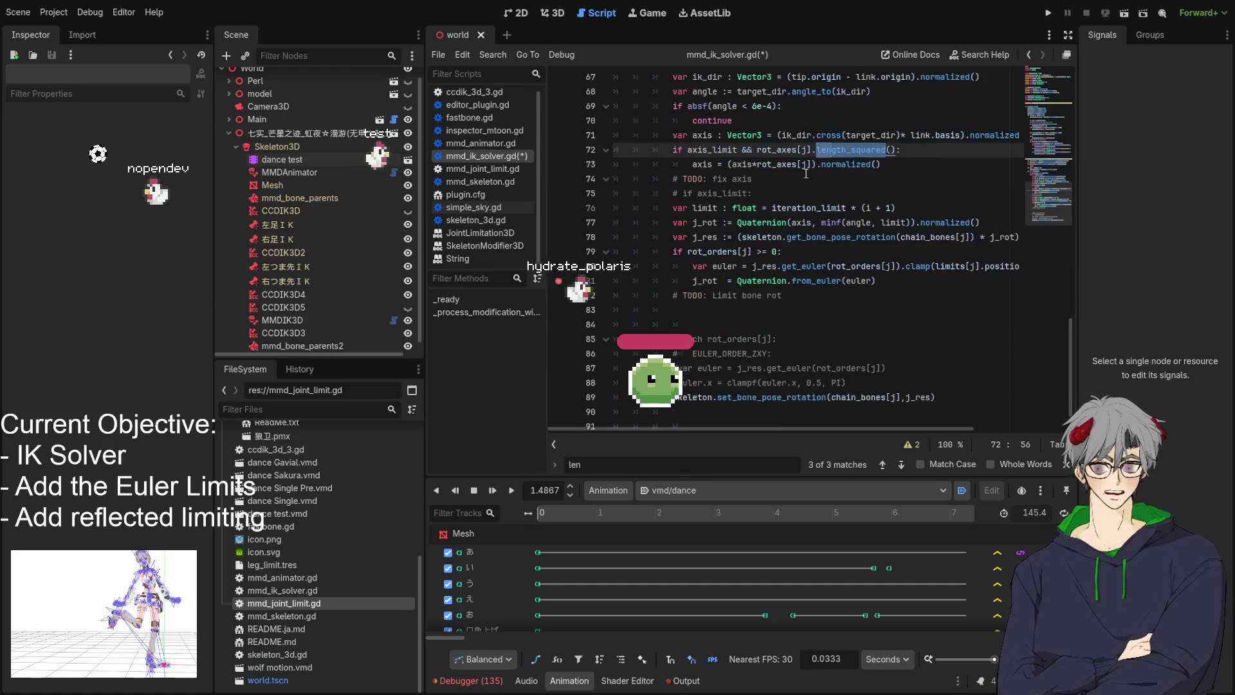
scroll(909, 195, down, 2)
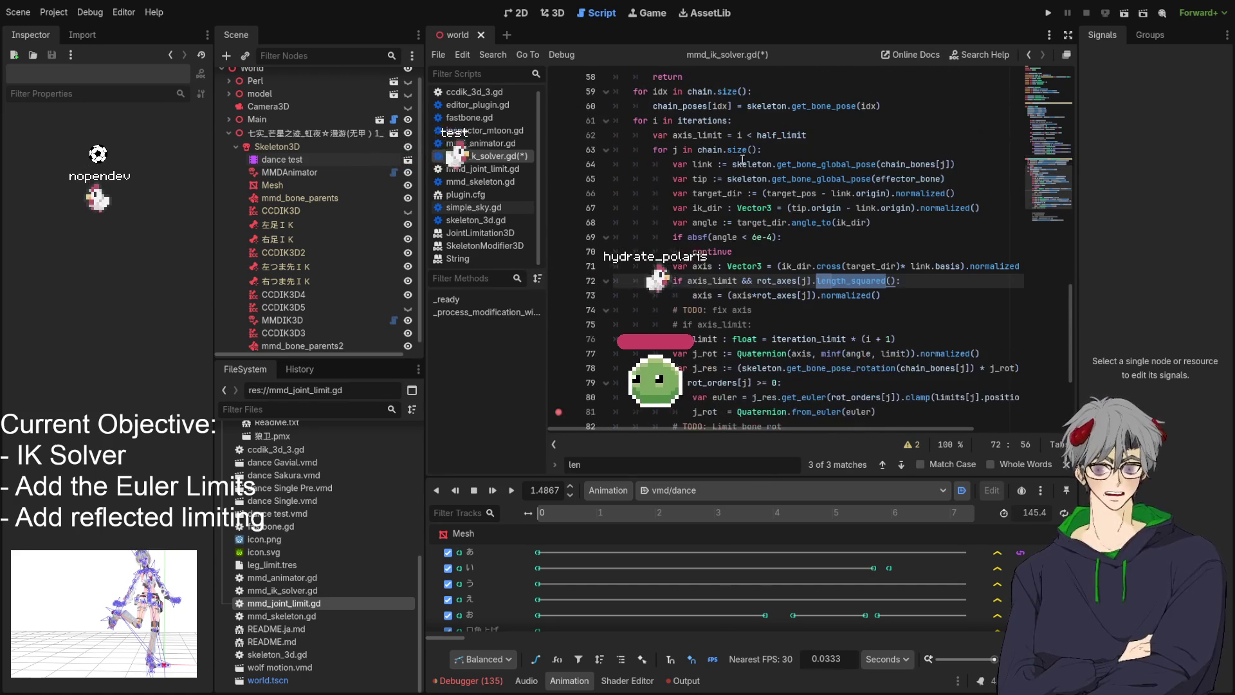
click(910, 206)
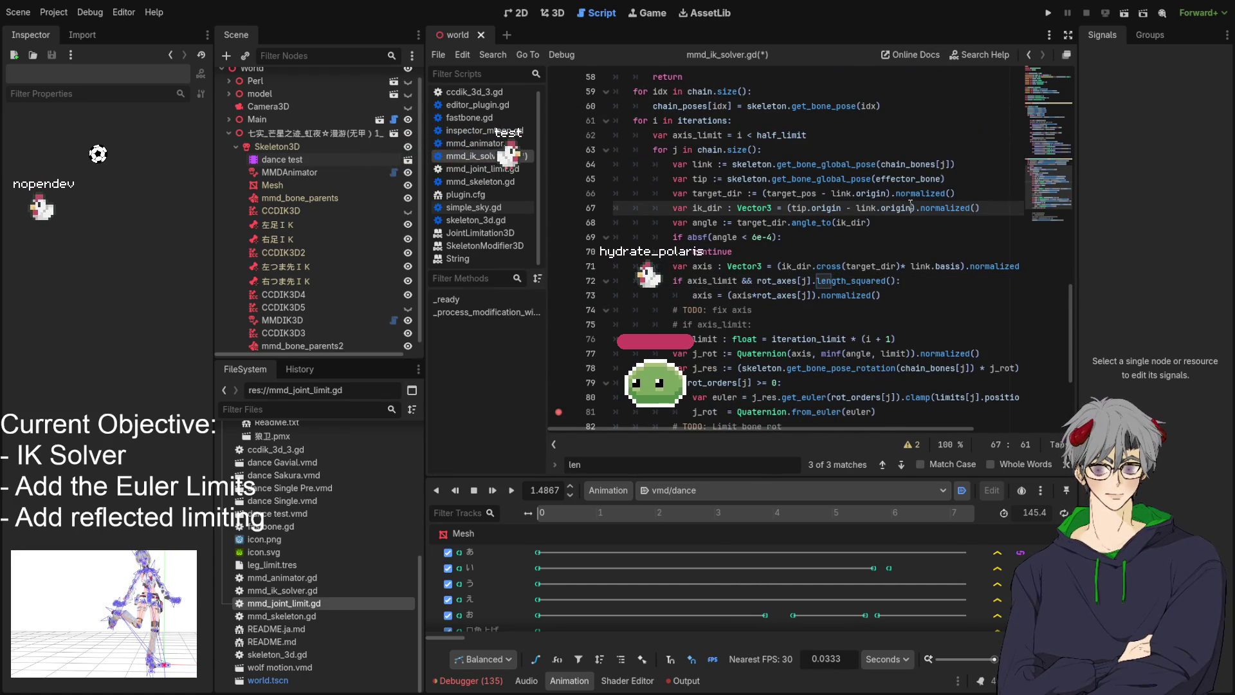
double_click(850, 280)
scroll(737, 215, down, 2)
scroll(738, 215, down, 2)
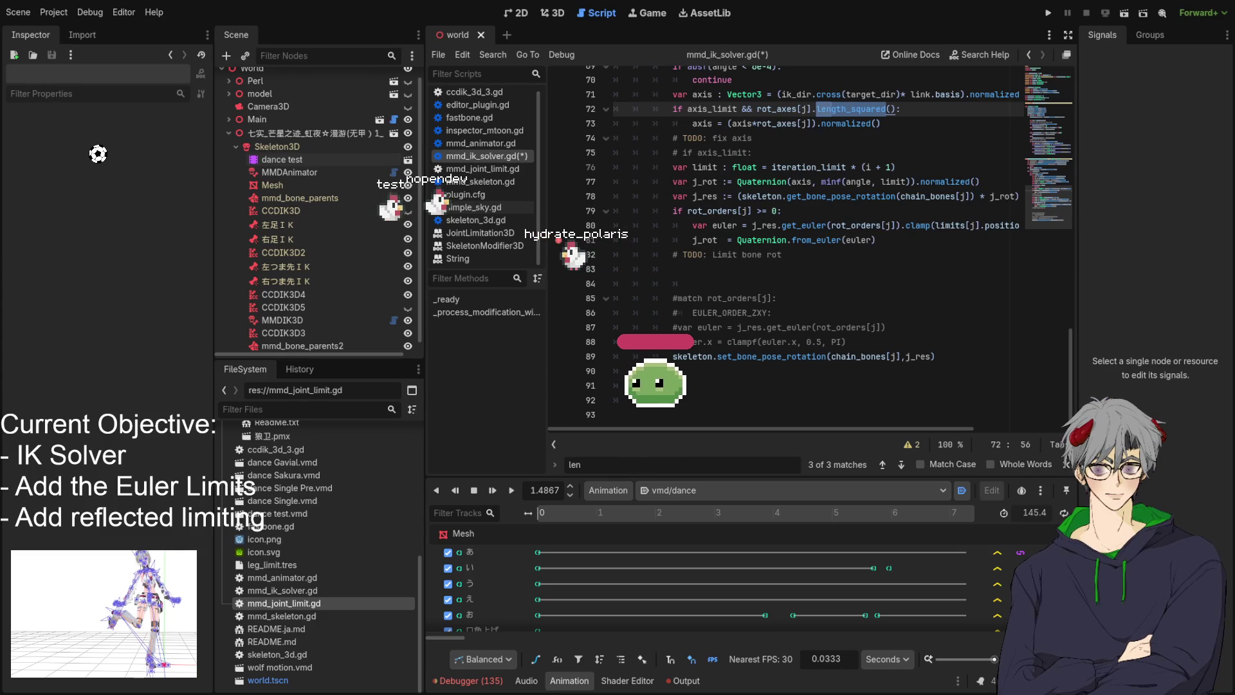
scroll(635, 216, up, 9)
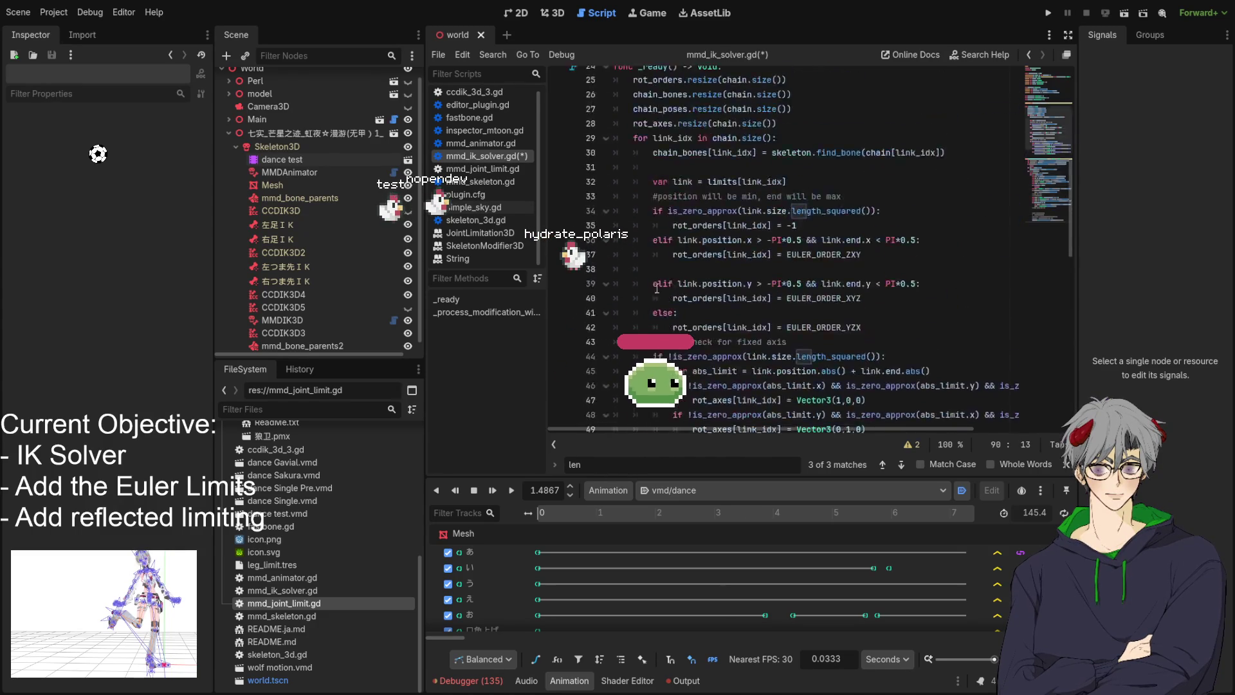
click(635, 211)
Paste the limit_angle function, which reflects out-of-range X, Y, Z angles, above _process_modification_with_delta
key(Return)
key(Return)
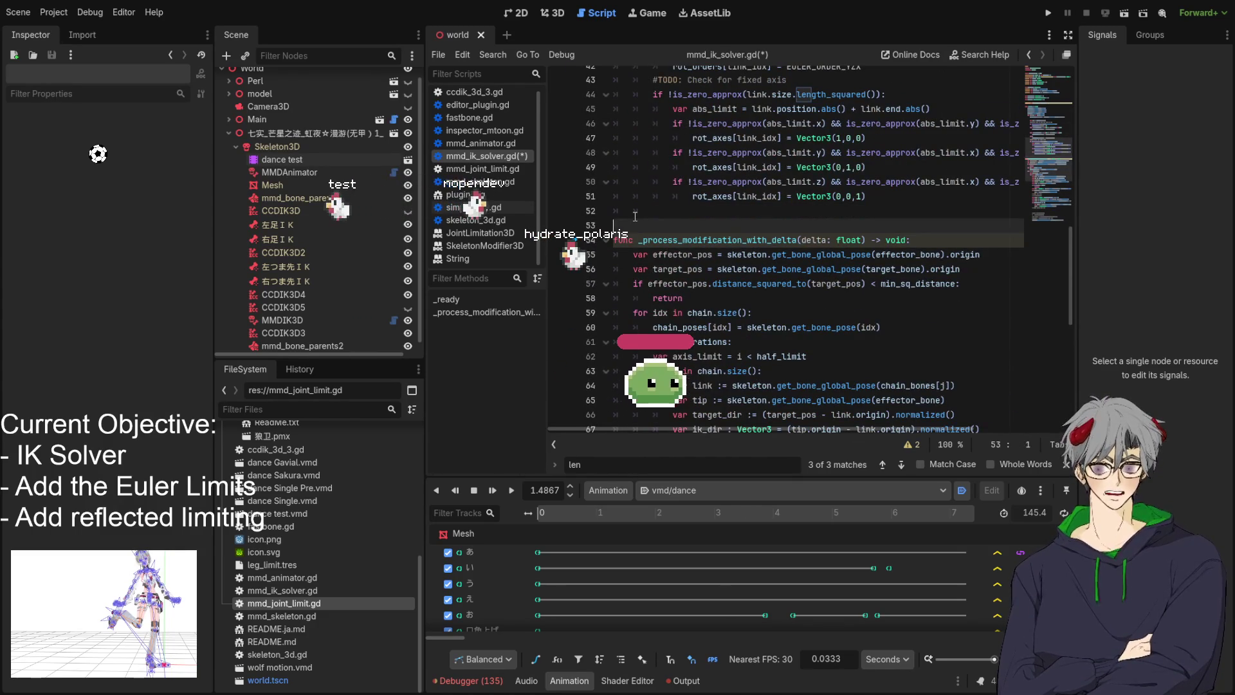
key(ctrl+v)
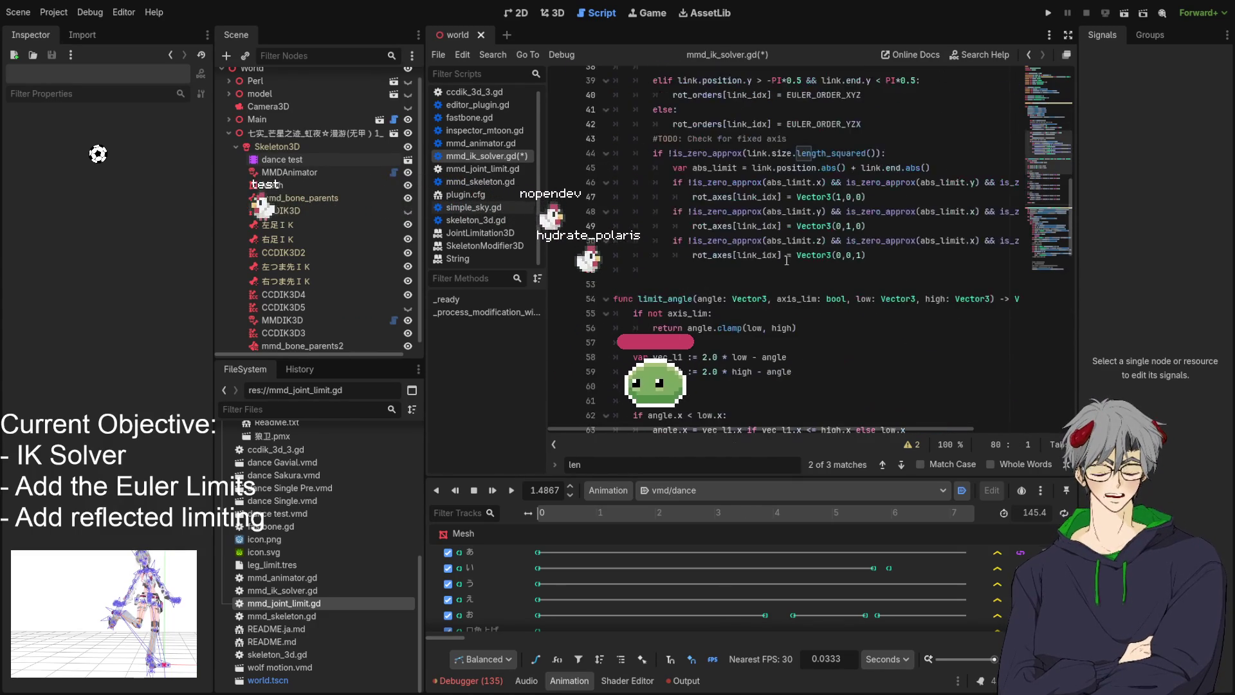
scroll(708, 205, down, 2)
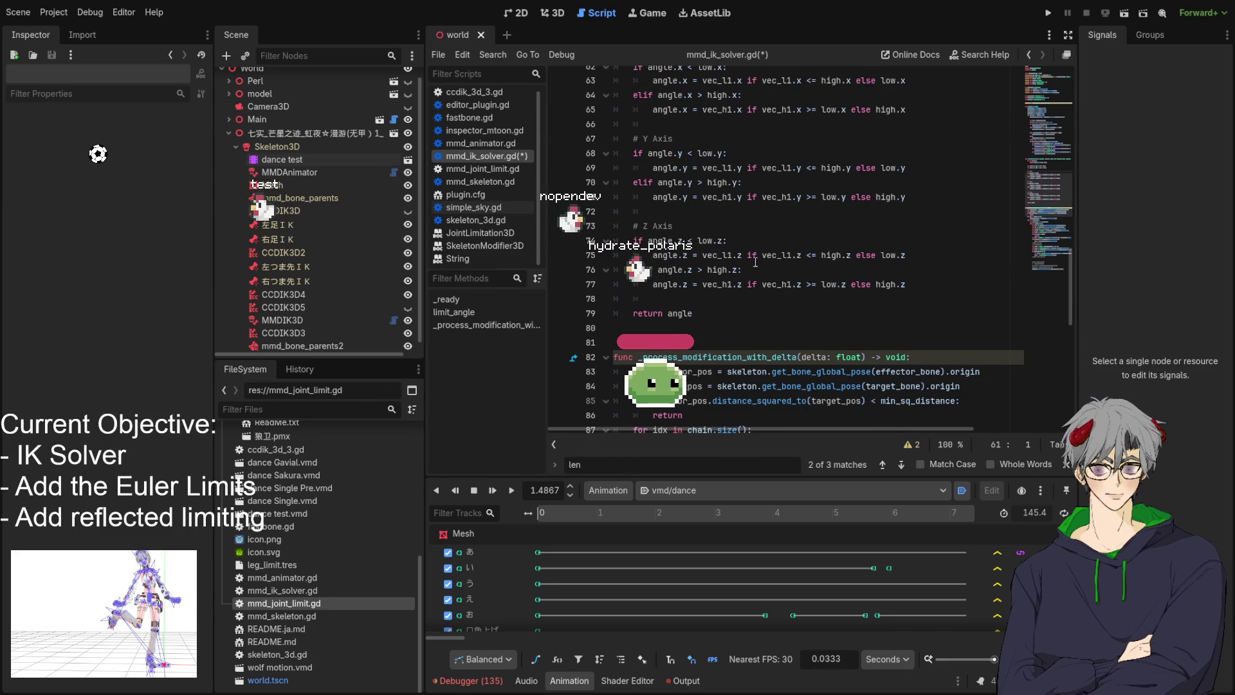
scroll(756, 262, up, 4)
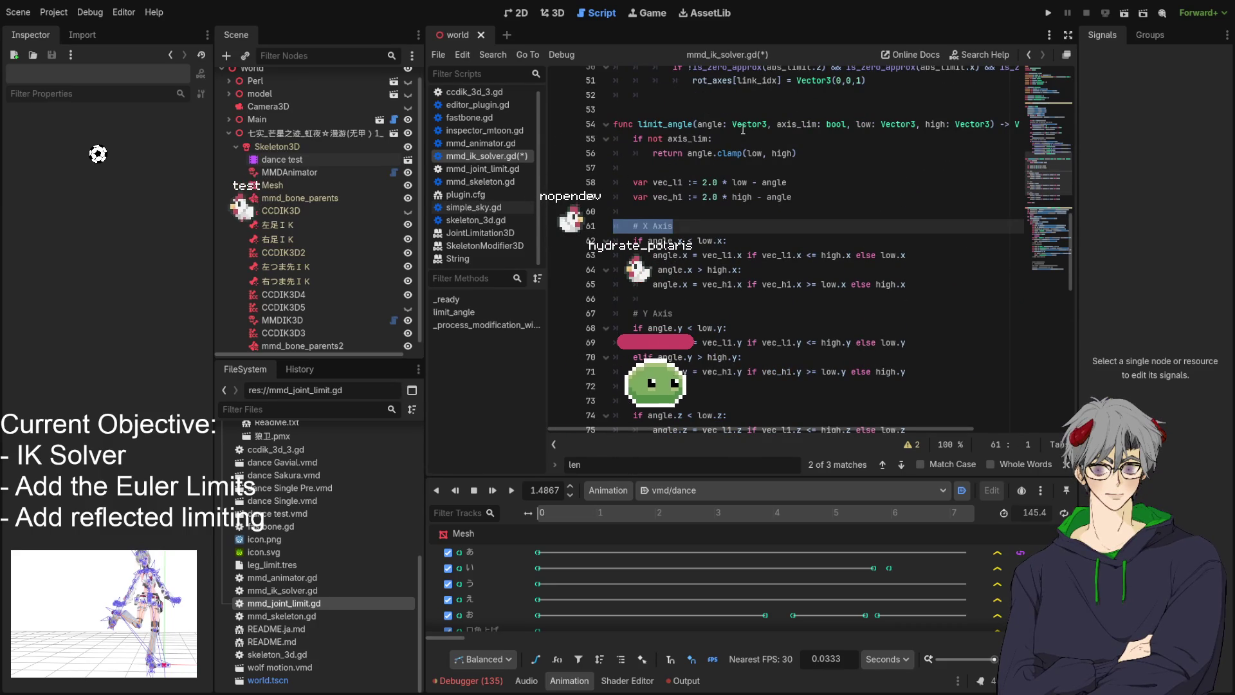
mouse_move(755, 428)
mouse_down()
mouse_move(816, 434)
mouse_move(755, 433)
mouse_up()
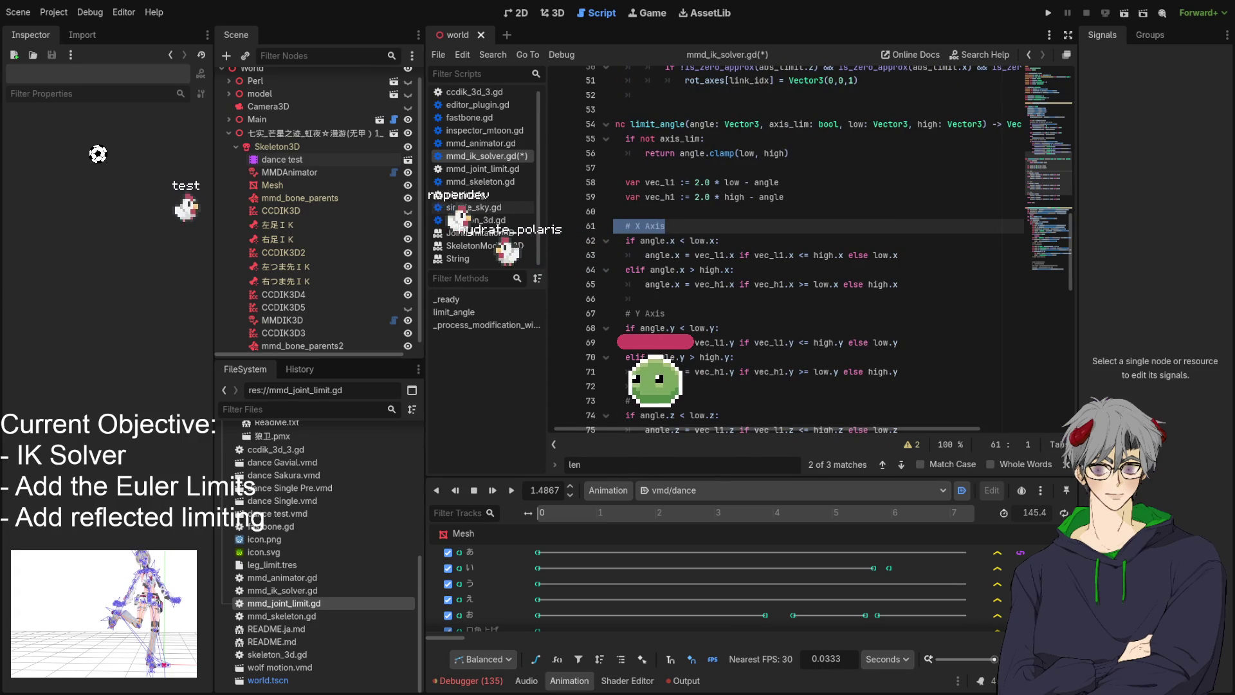
Delete the '# X Axis', '# Y Axis' and '# Z Axis' comment lines from limit_angle
click(711, 226)
scroll(711, 224, down, 3)
scroll(711, 224, up, 1)
click(682, 129)
drag(682, 129, 682, 139)
key(BackSpace)
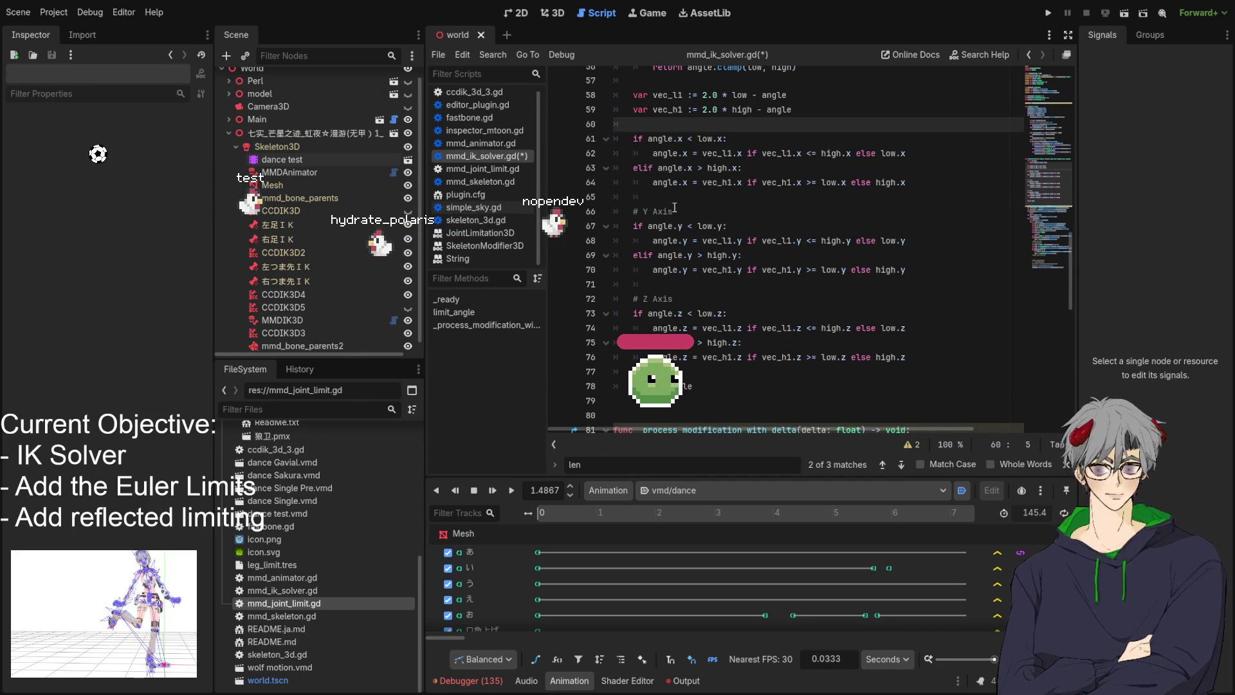
drag(673, 211, 574, 211)
key(BackSpace)
drag(673, 298, 613, 298)
key(BackSpace)
key(BackSpace)
key(BackSpace)
click(668, 210)
key(BackSpace)
click(803, 124)
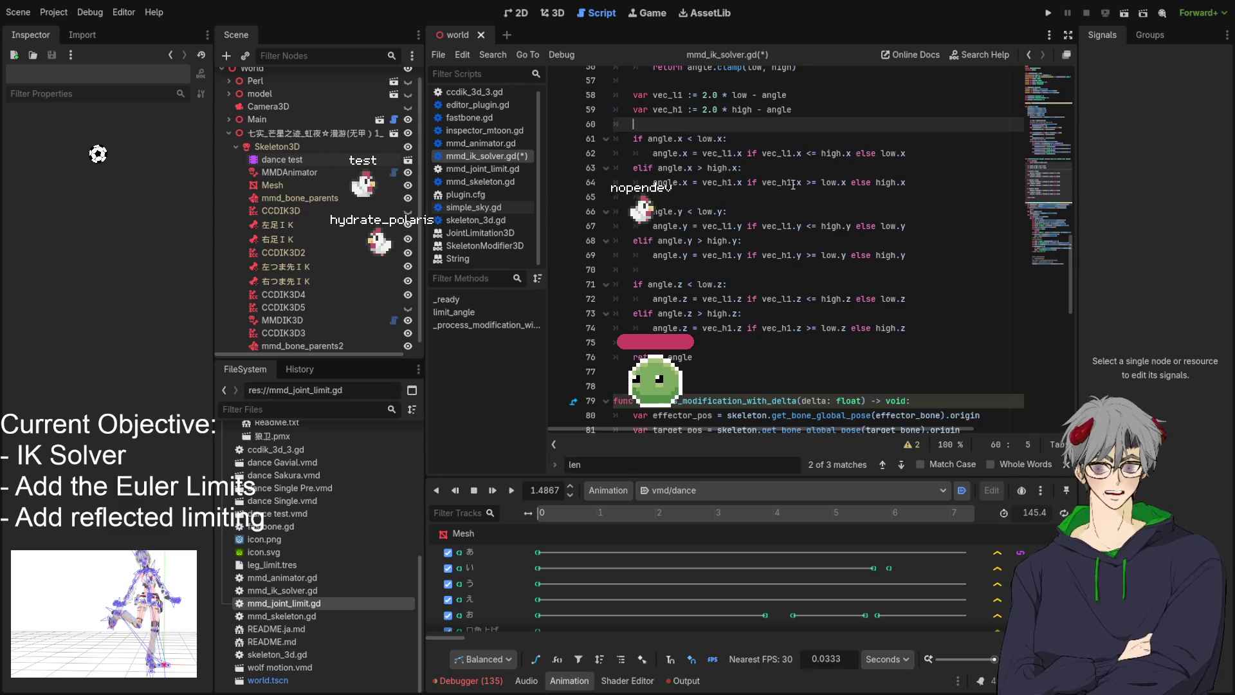
Insert a blank line above the j_rot assignment on line 106
scroll(803, 177, up, 1)
scroll(804, 178, up, 3)
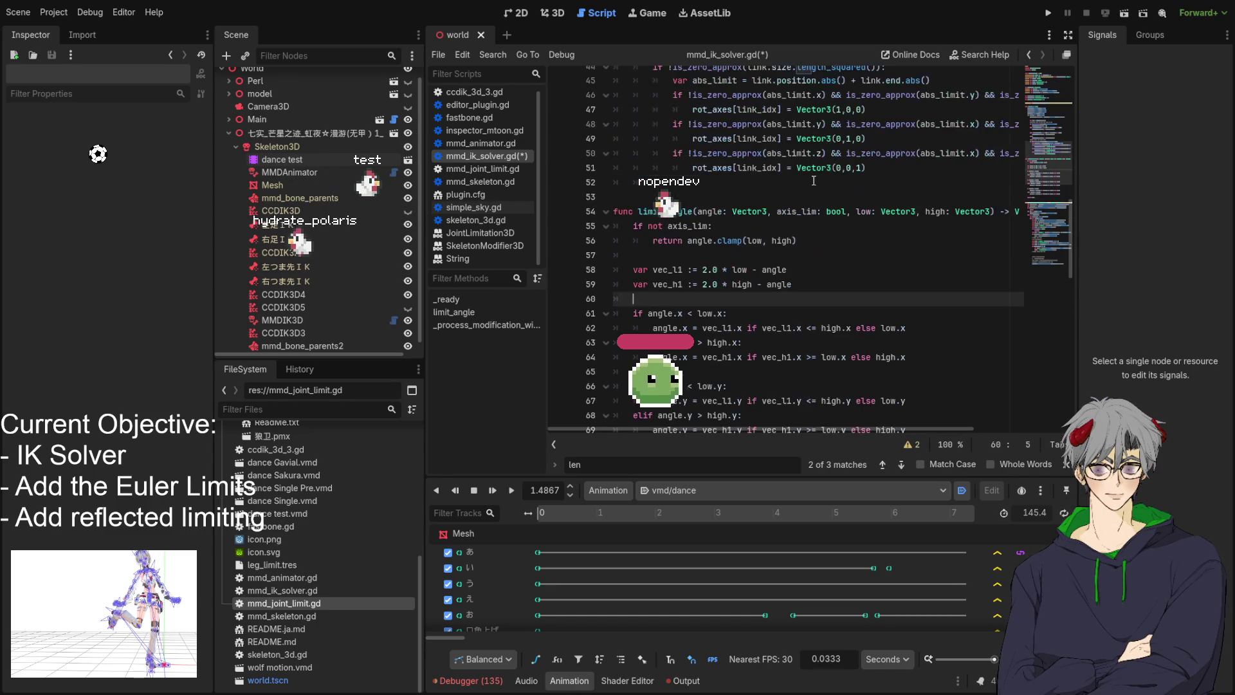
mouse_move(775, 429)
mouse_down()
mouse_move(866, 429)
mouse_move(669, 429)
mouse_up()
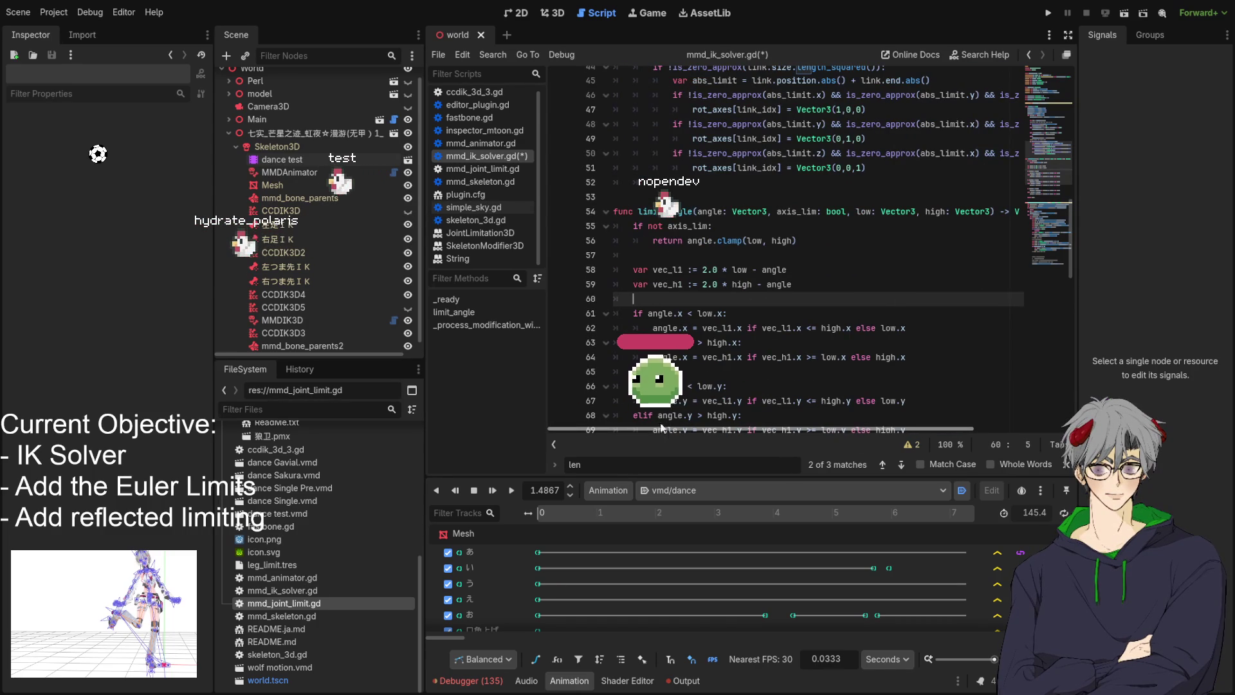
click(675, 225)
scroll(820, 257, down, 11)
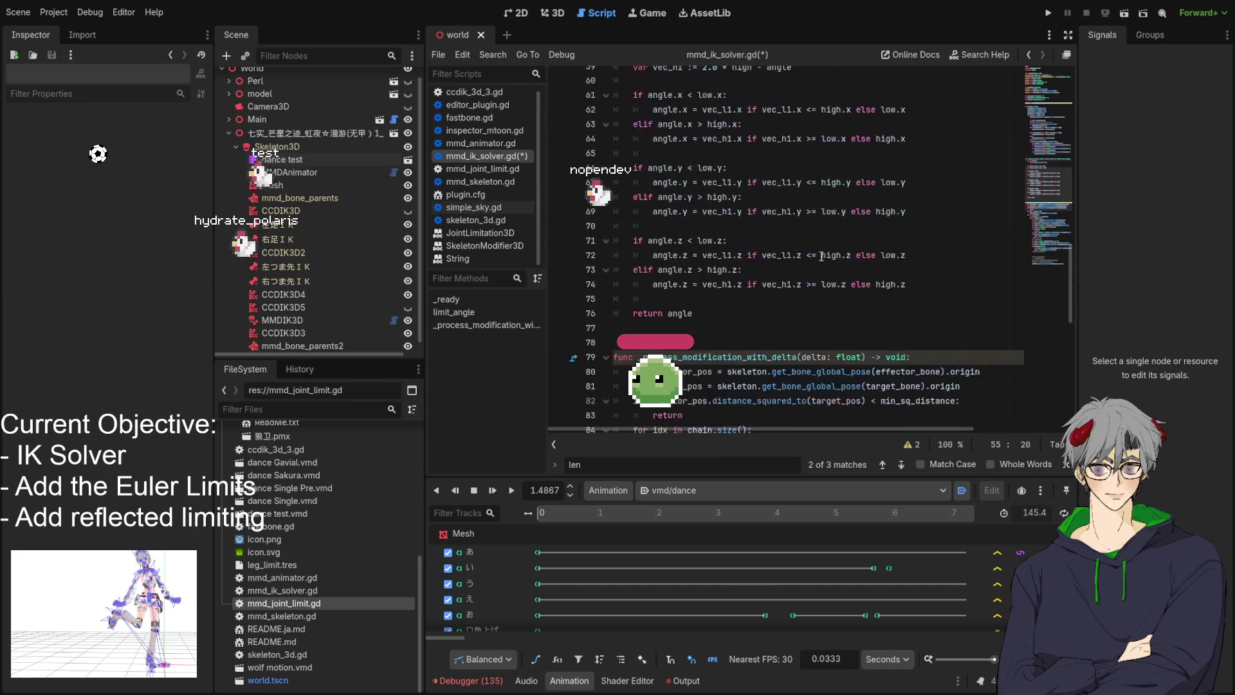
scroll(820, 256, down, 5)
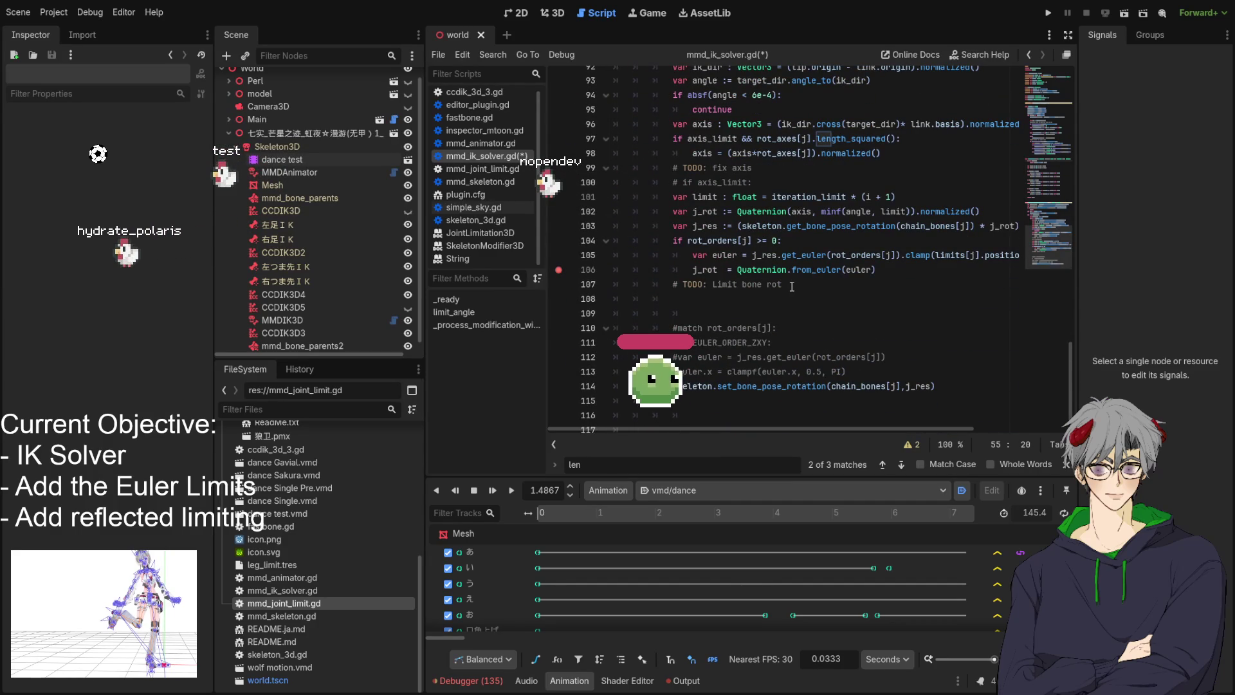
click(685, 273)
key(Return)
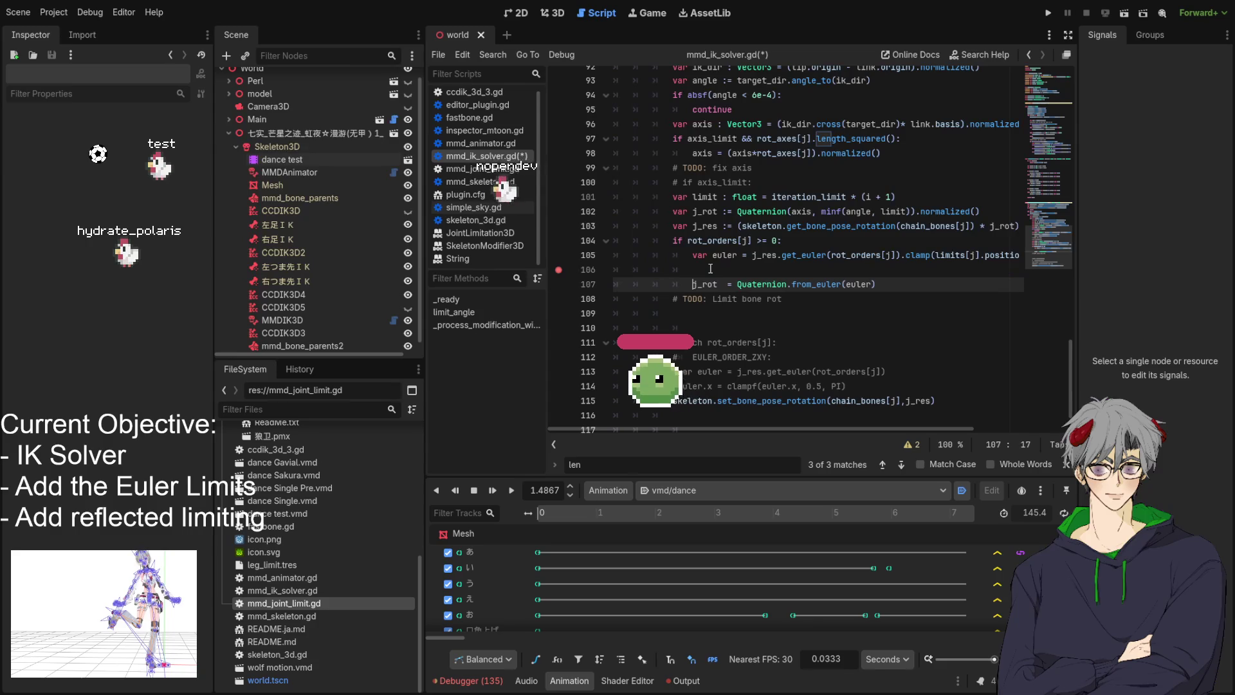
Move the clamp call off line 105 onto a new commented-out line 106, leaving only get_euler
drag(832, 427, 916, 428)
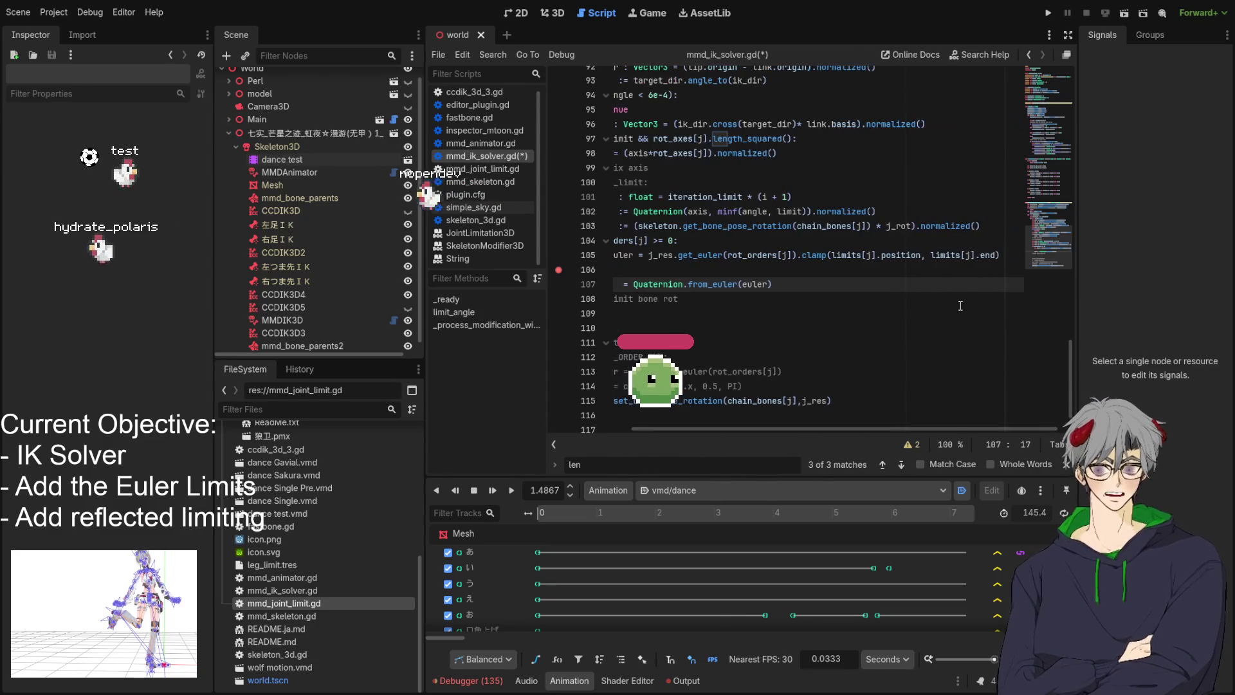
drag(998, 255, 828, 258)
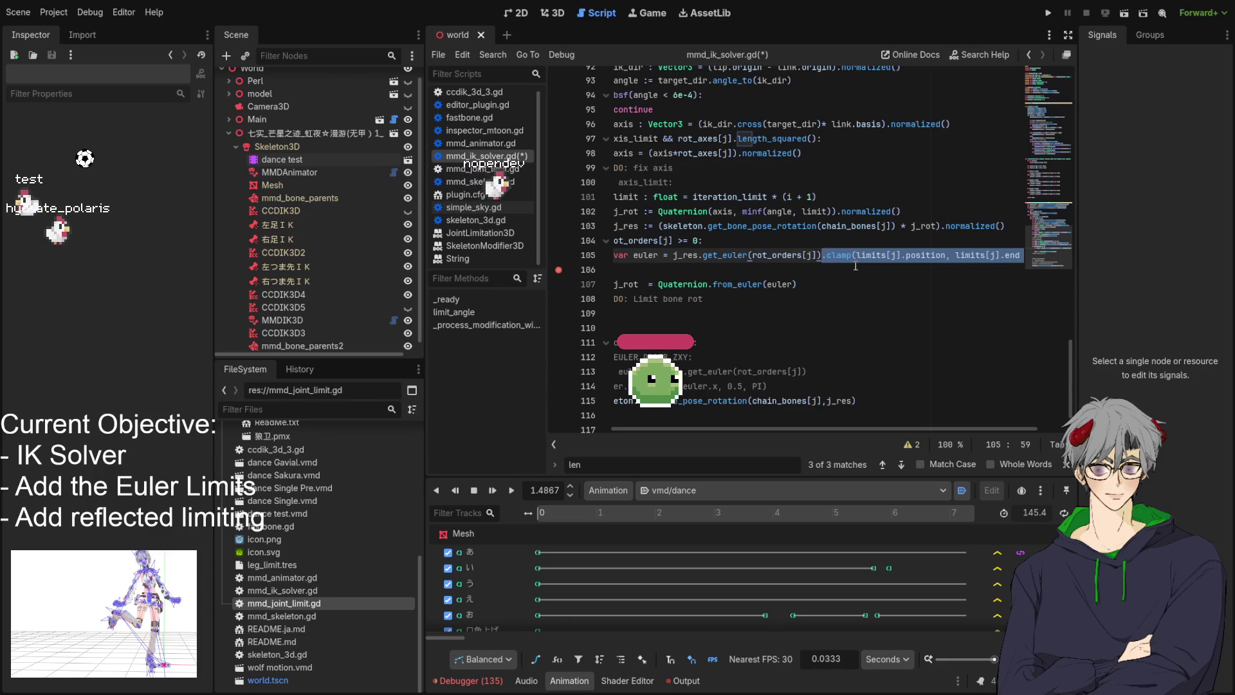
key(Left)
key(Return)
text(#)
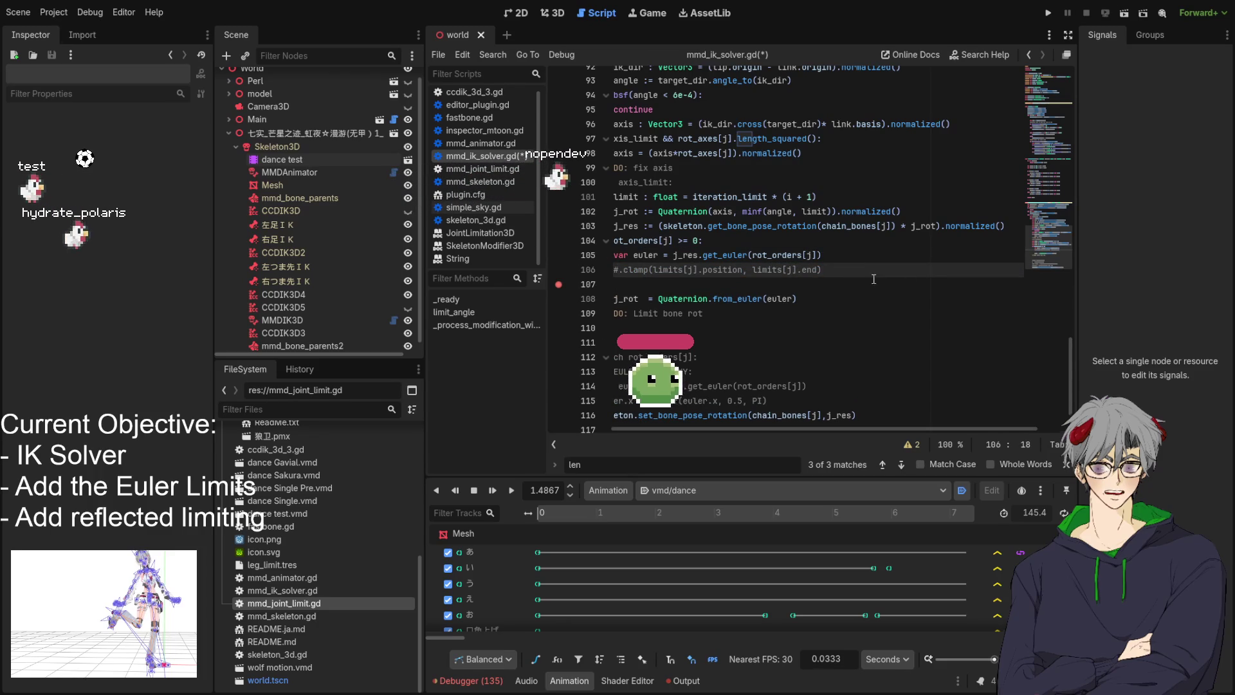
click(875, 279)
key(Up)
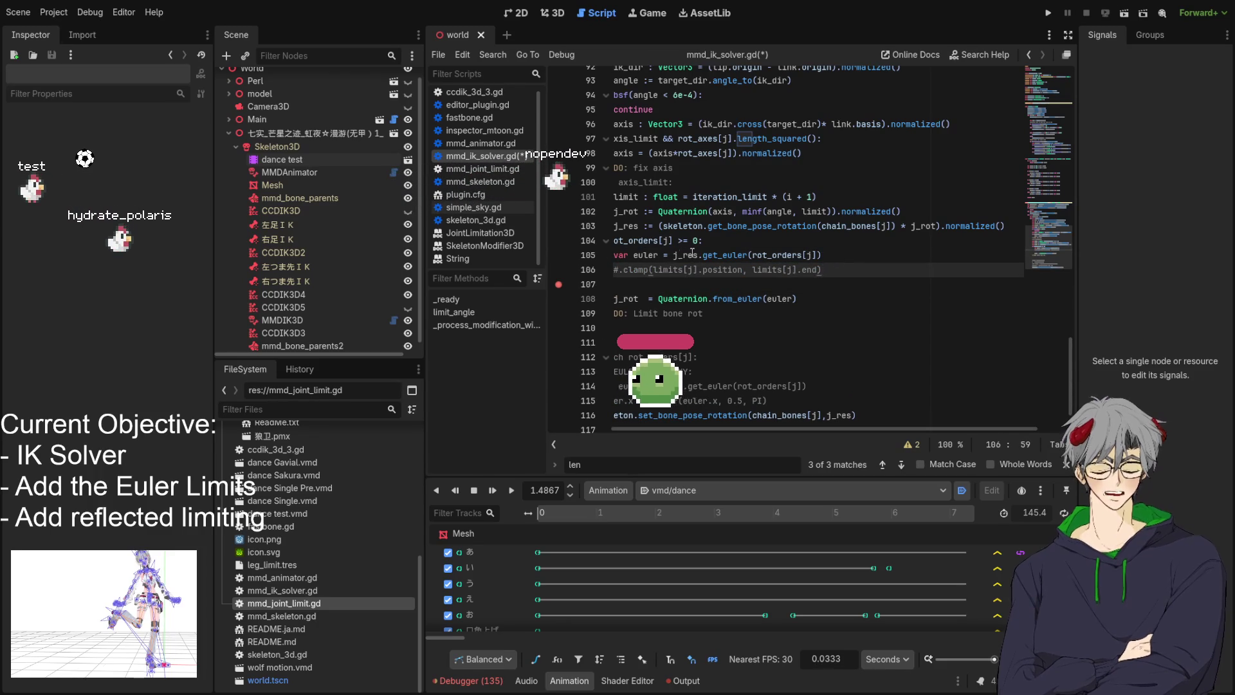
click(675, 255)
drag(738, 429, 673, 427)
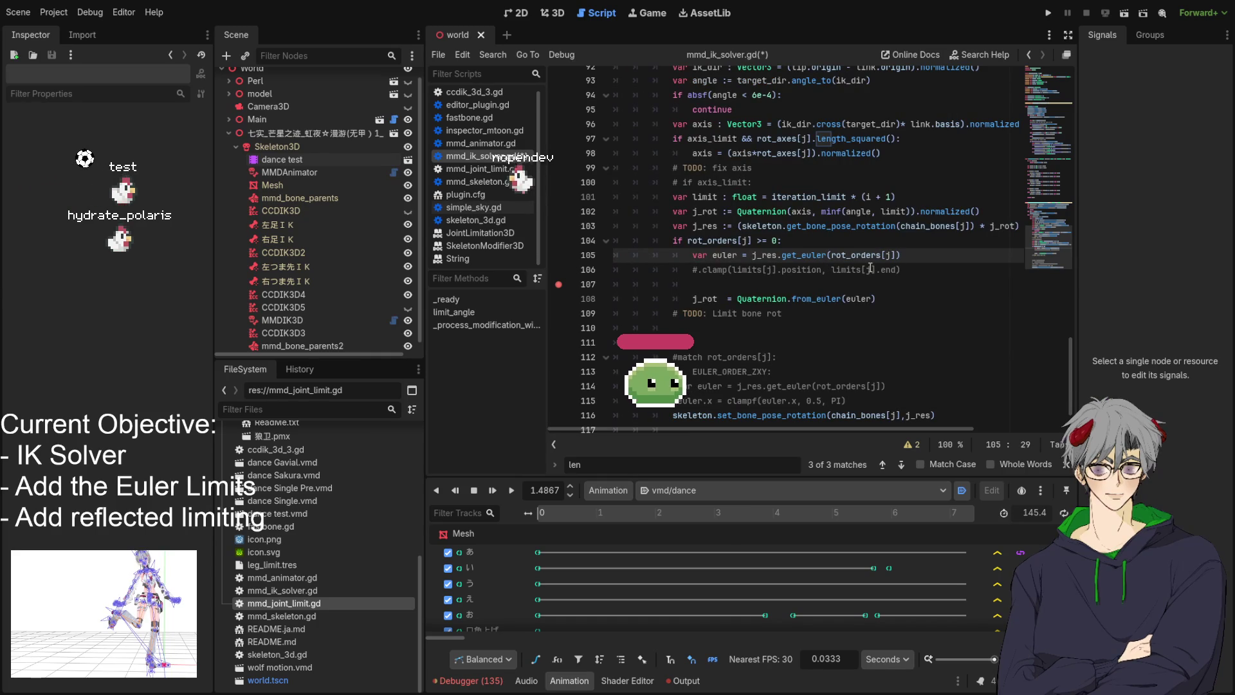
scroll(882, 274, up, 13)
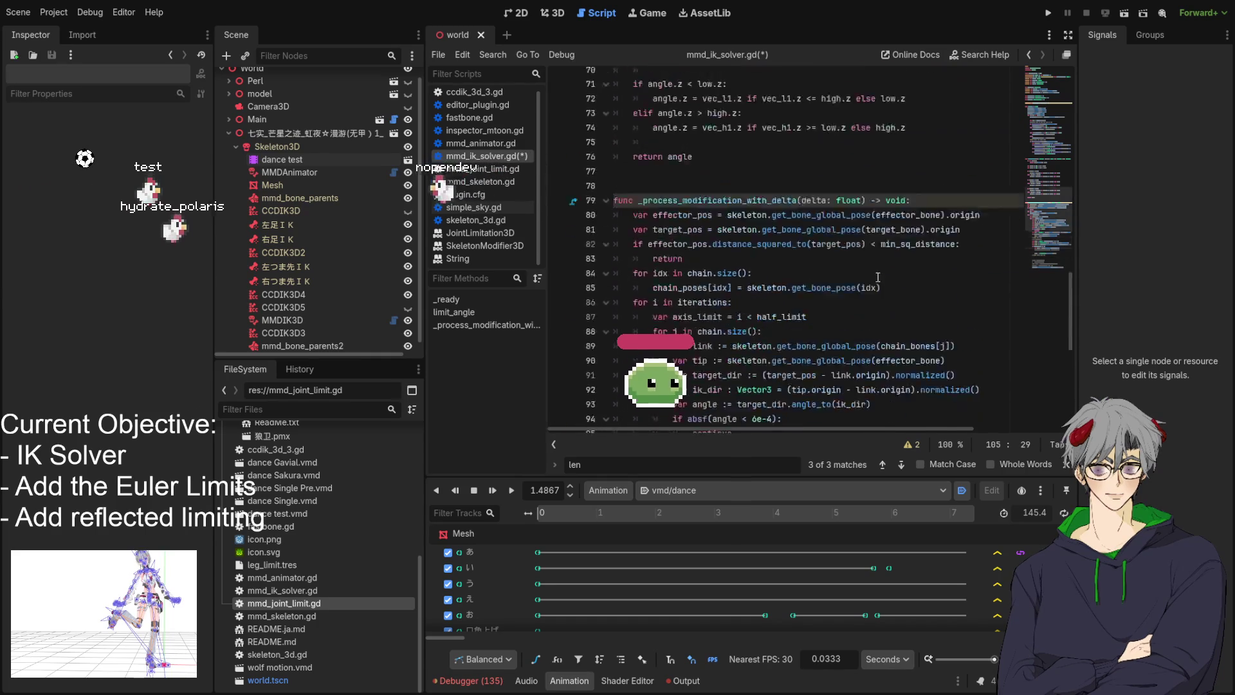
Wrap the get_euler call on line 105 in limit_angle with axis_limit as the second argument
scroll(876, 278, up, 5)
scroll(872, 281, down, 18)
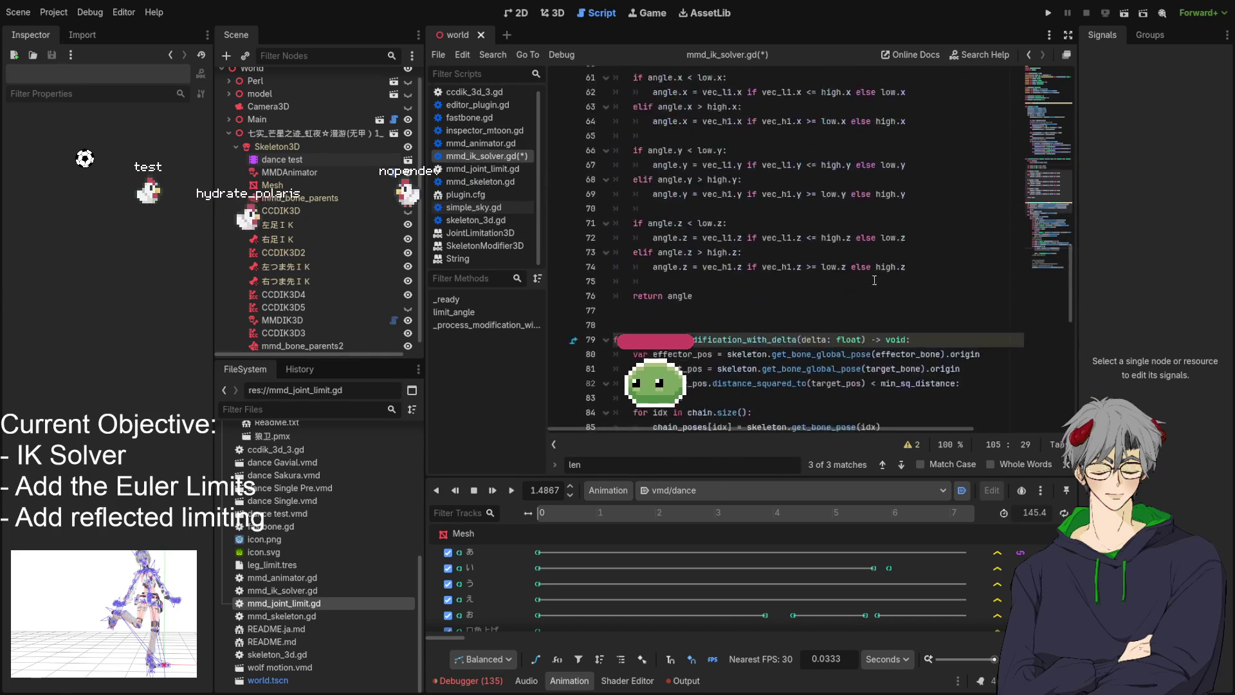
scroll(870, 284, down, 1)
text(mit_angle)
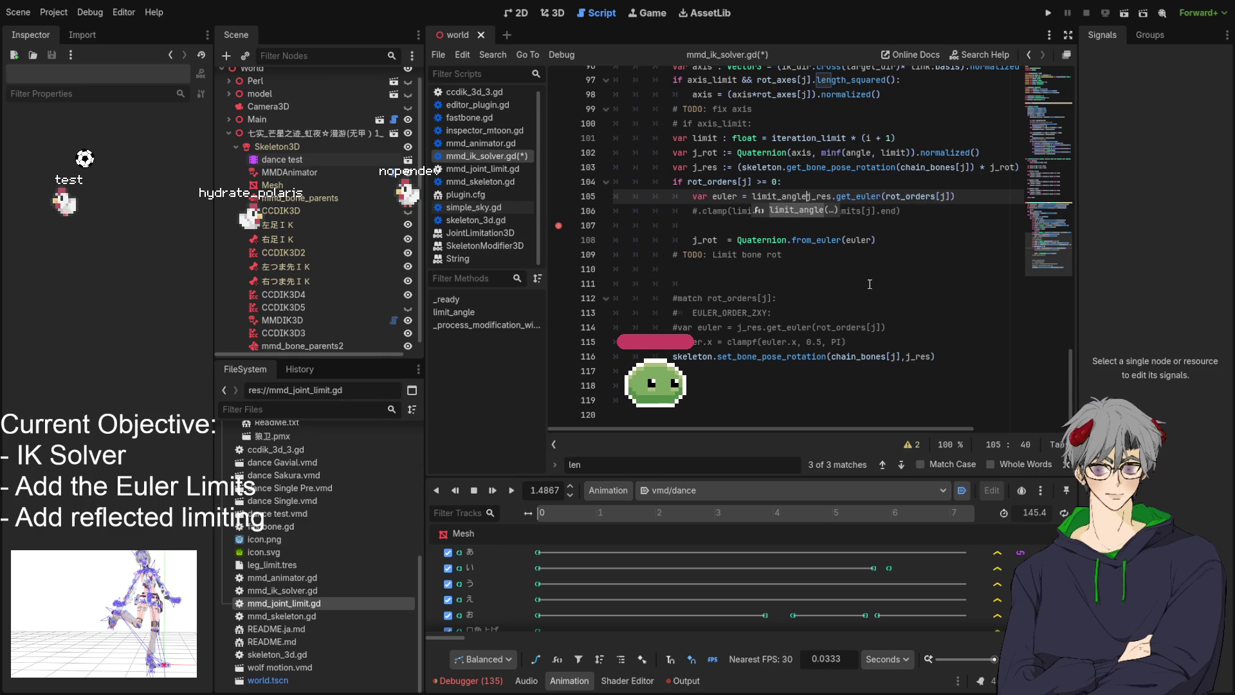
text(()
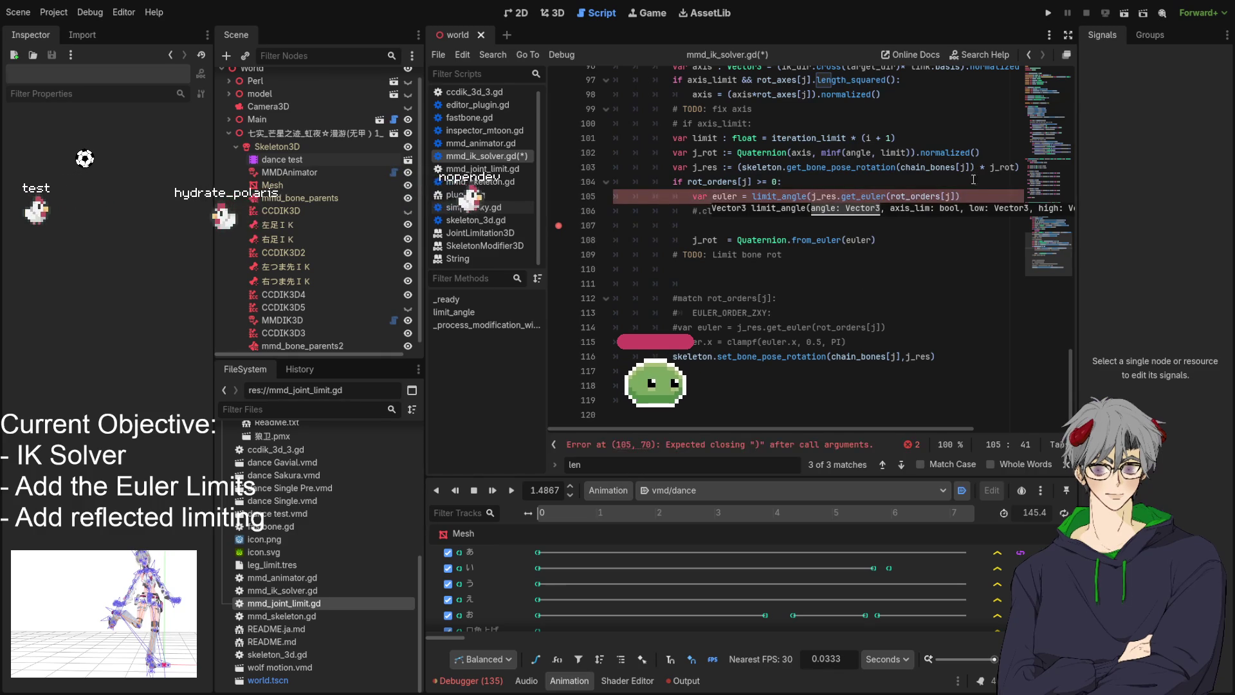
click(980, 196)
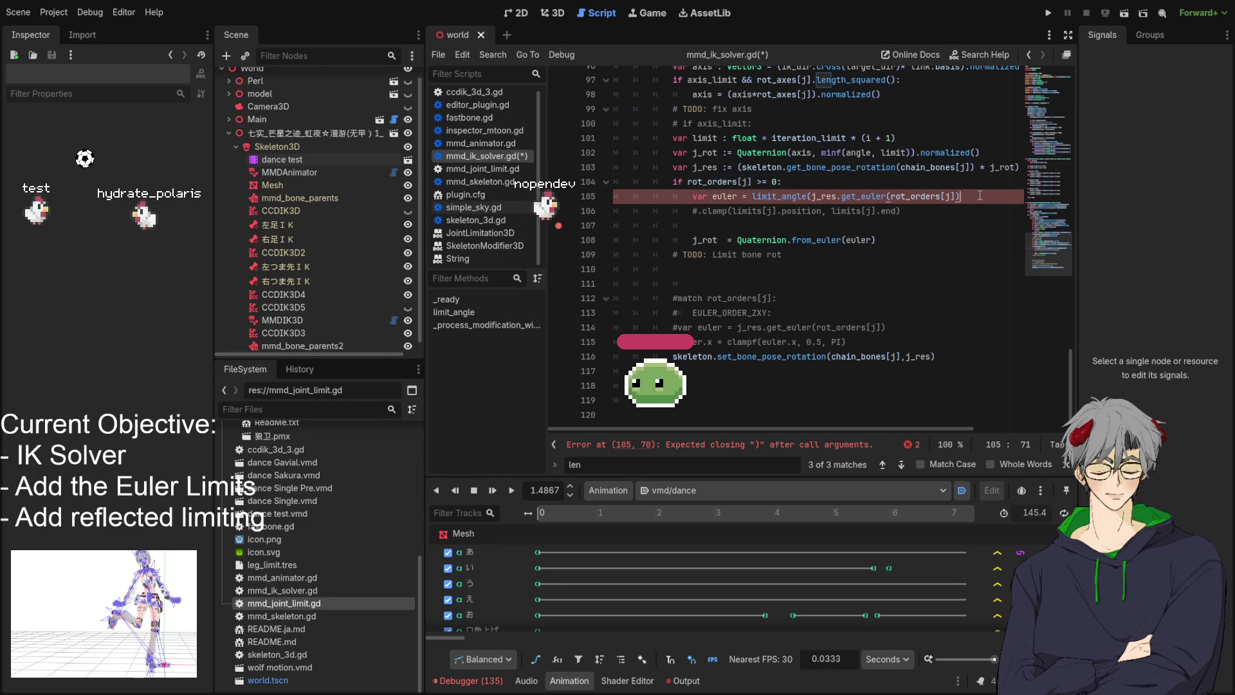
text())
key(BackSpace)
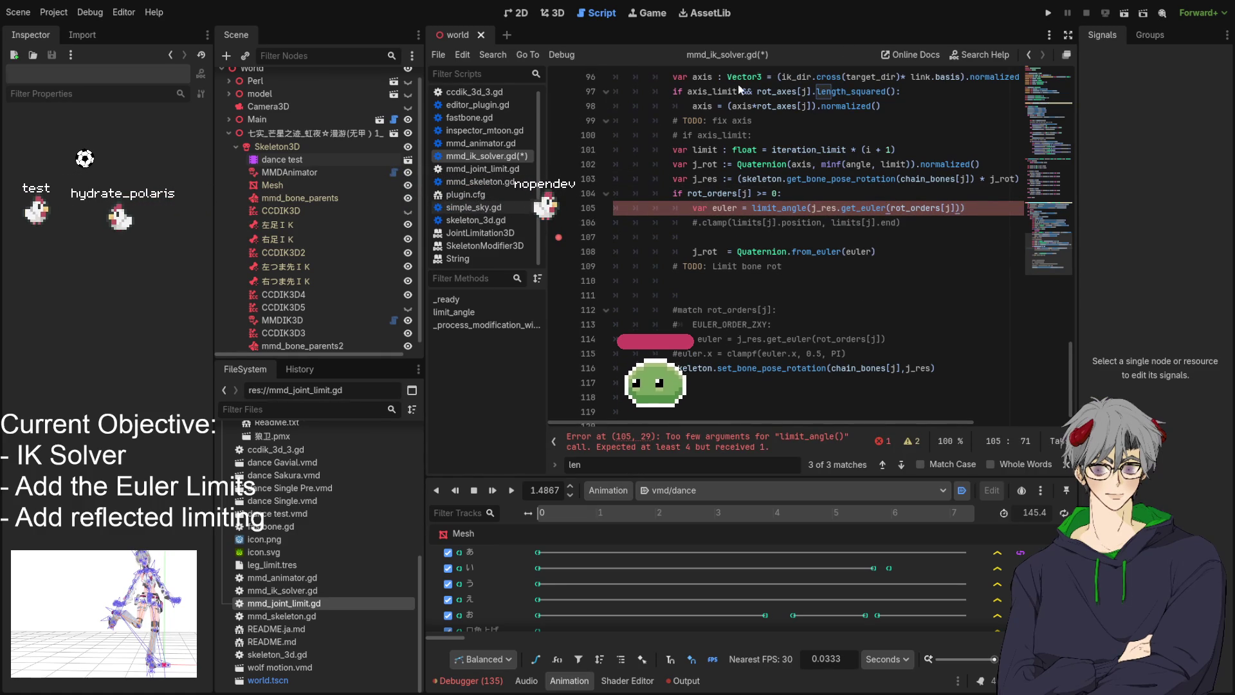
text(, a)
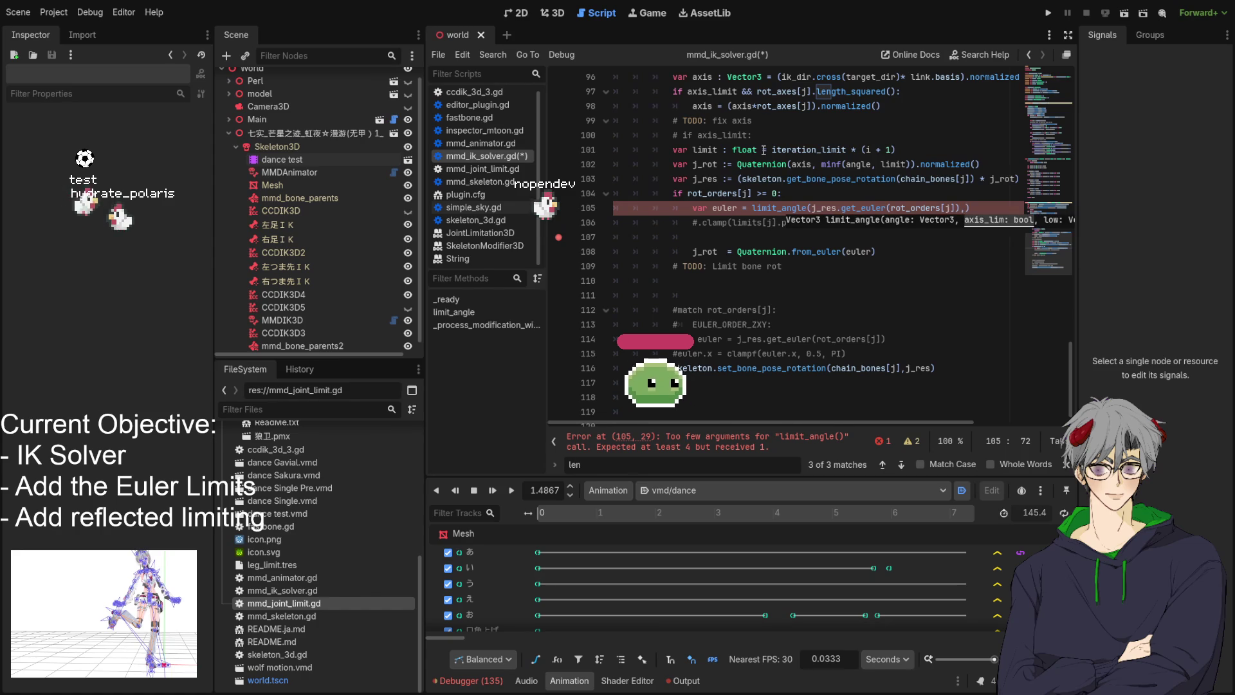
text(xu)
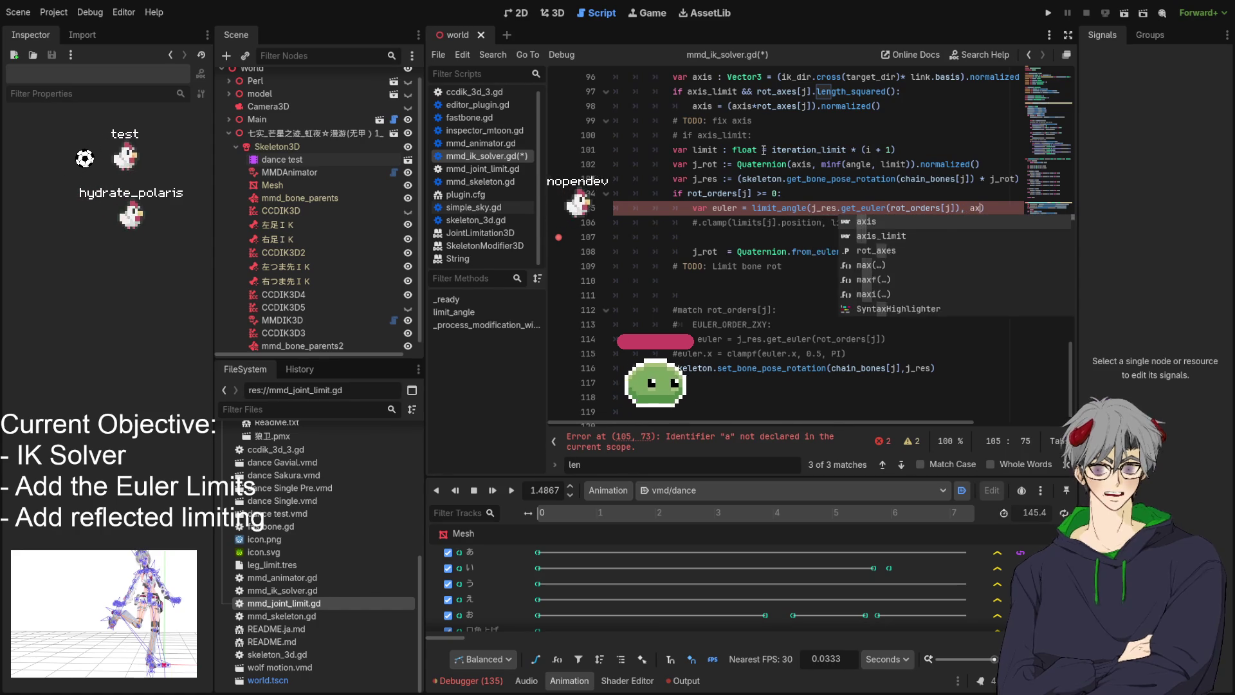
key(BackSpace)
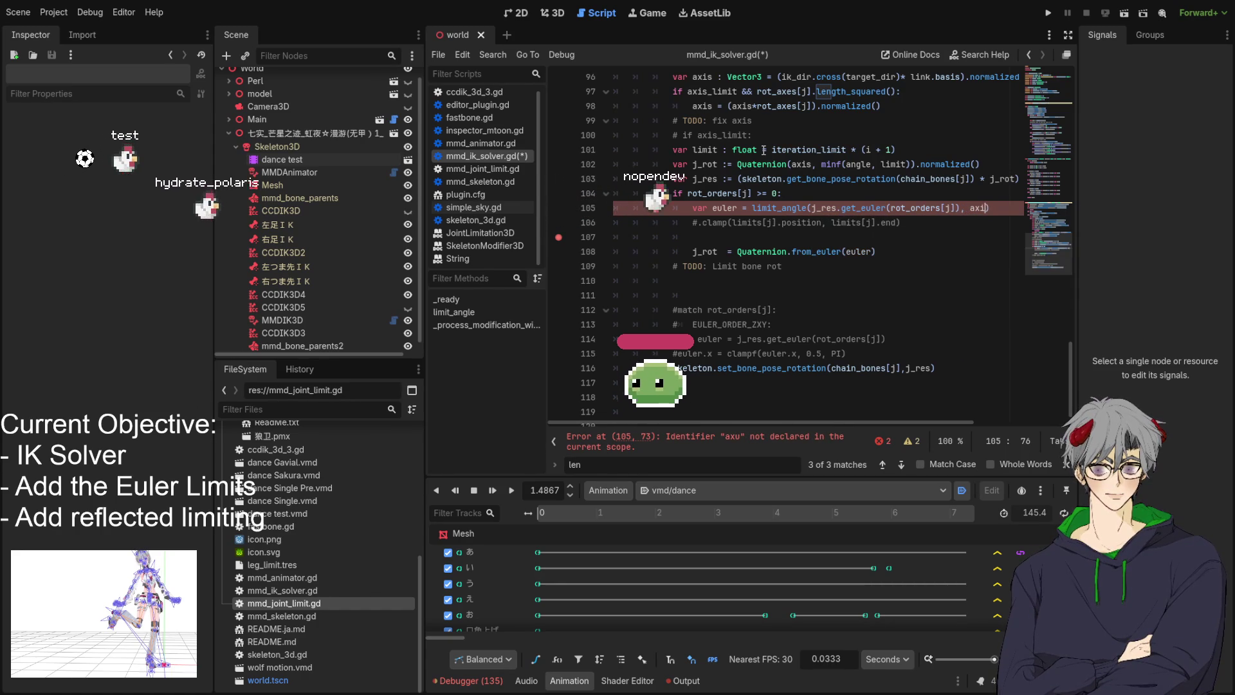
text(i)
key(Down)
key(Return)
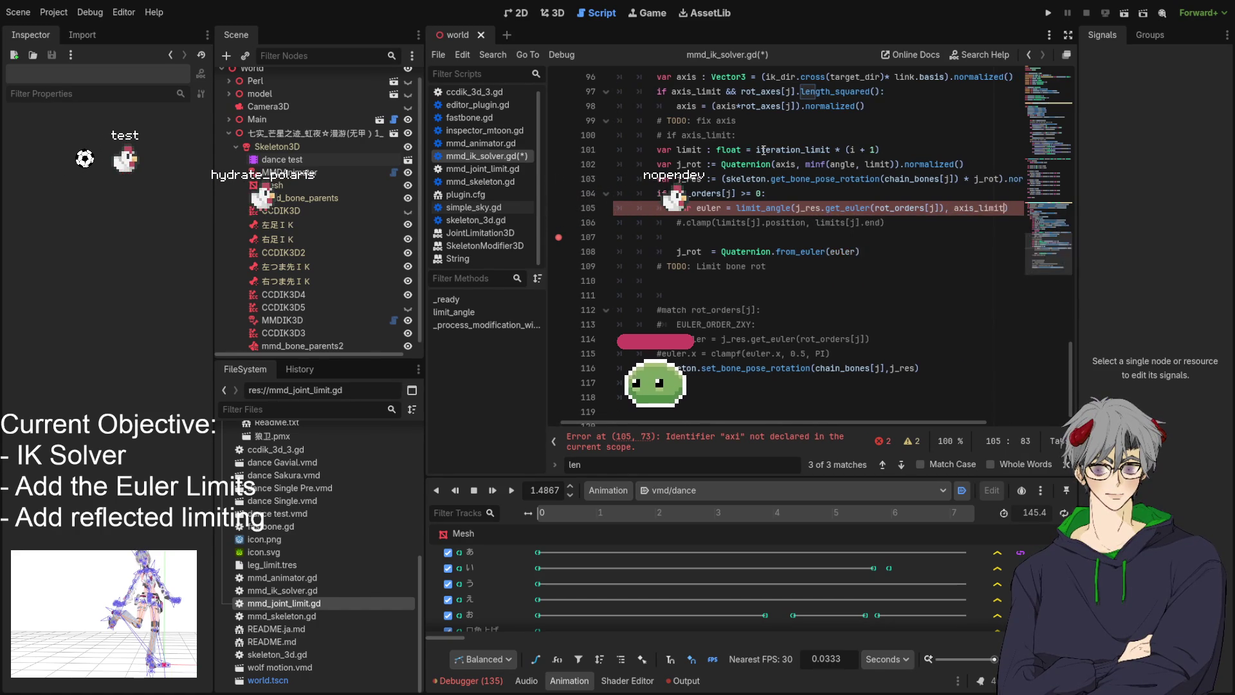
text(,)
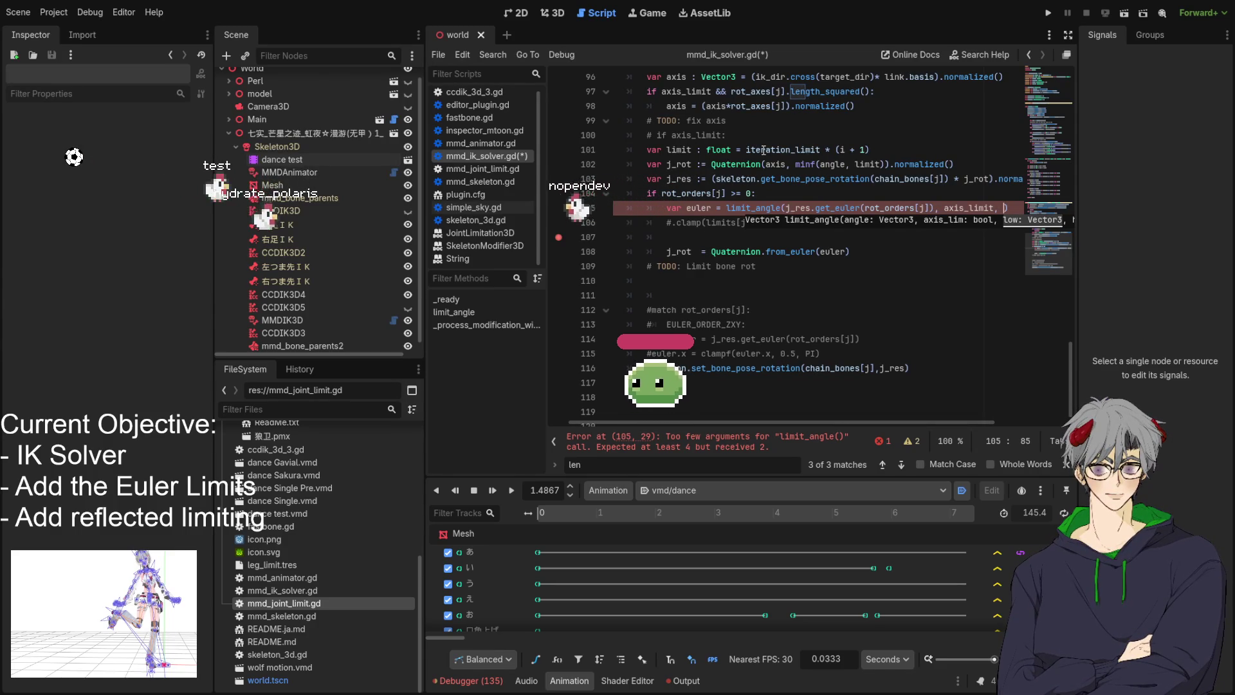
key(Escape)
Add limits[j].position, limits[j].end as the final limit_angle arguments and save mmd_ik_solver.gd
key(Up)
key(Up)
key(Up)
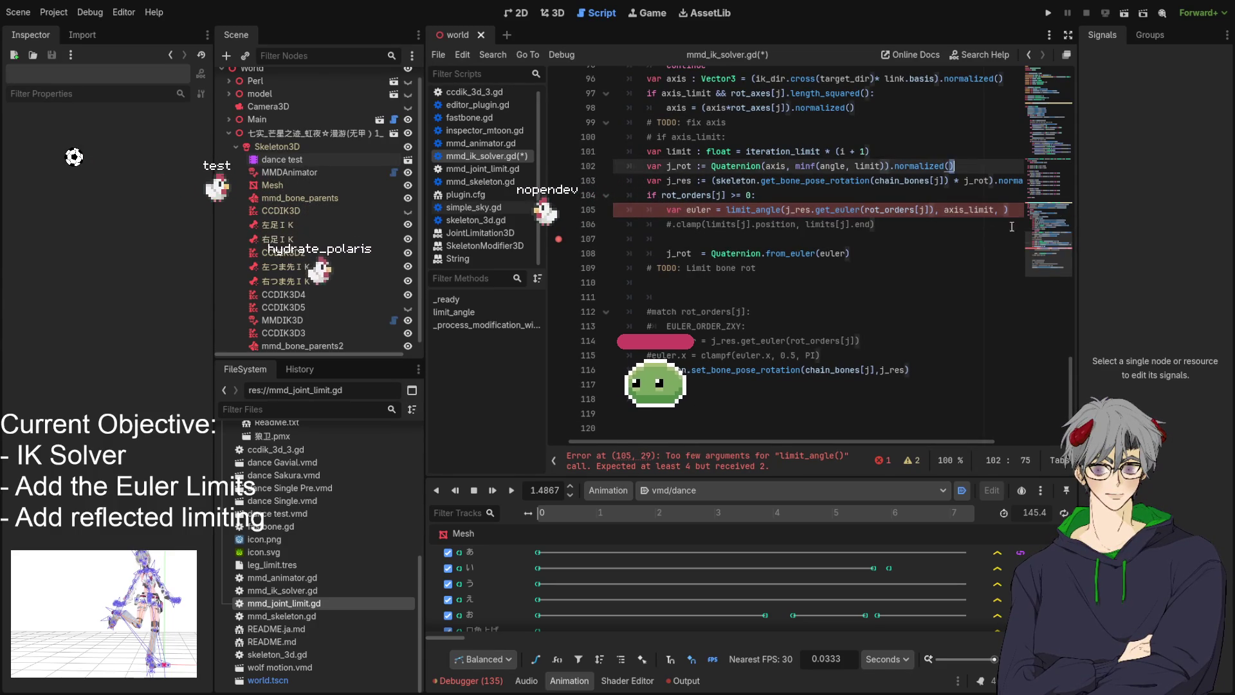
drag(707, 225, 873, 223)
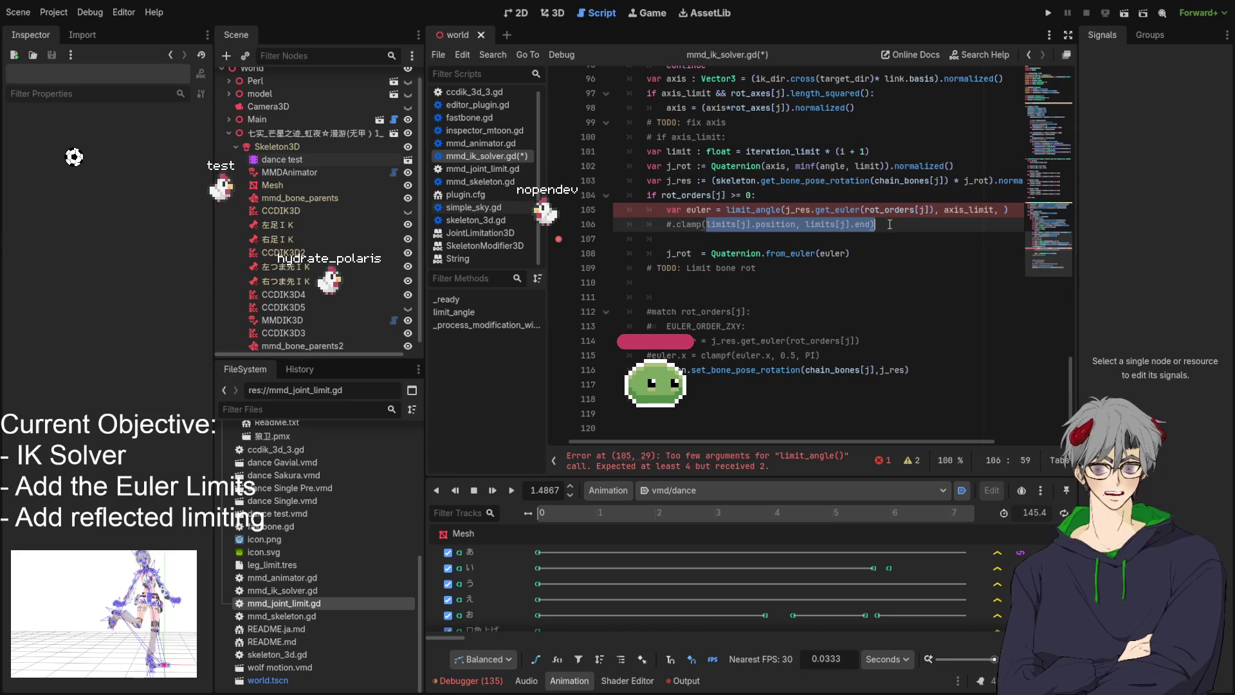
key(ctrl+c)
click(1000, 209)
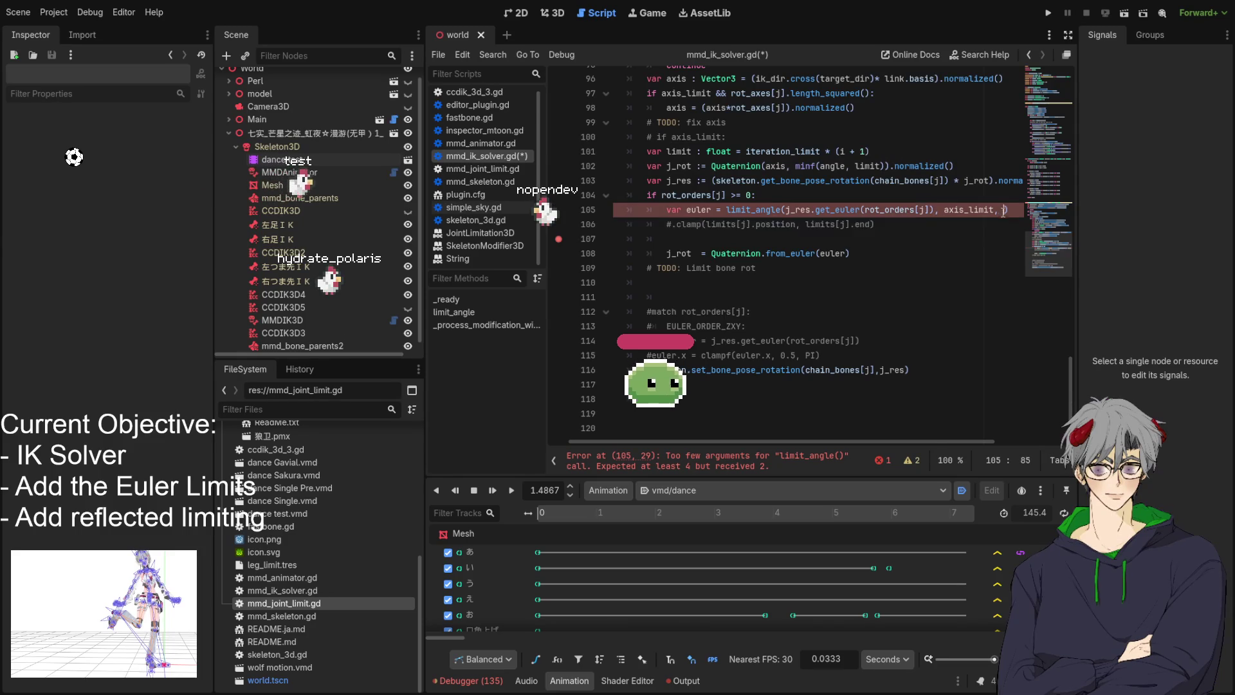
key(ctrl+v)
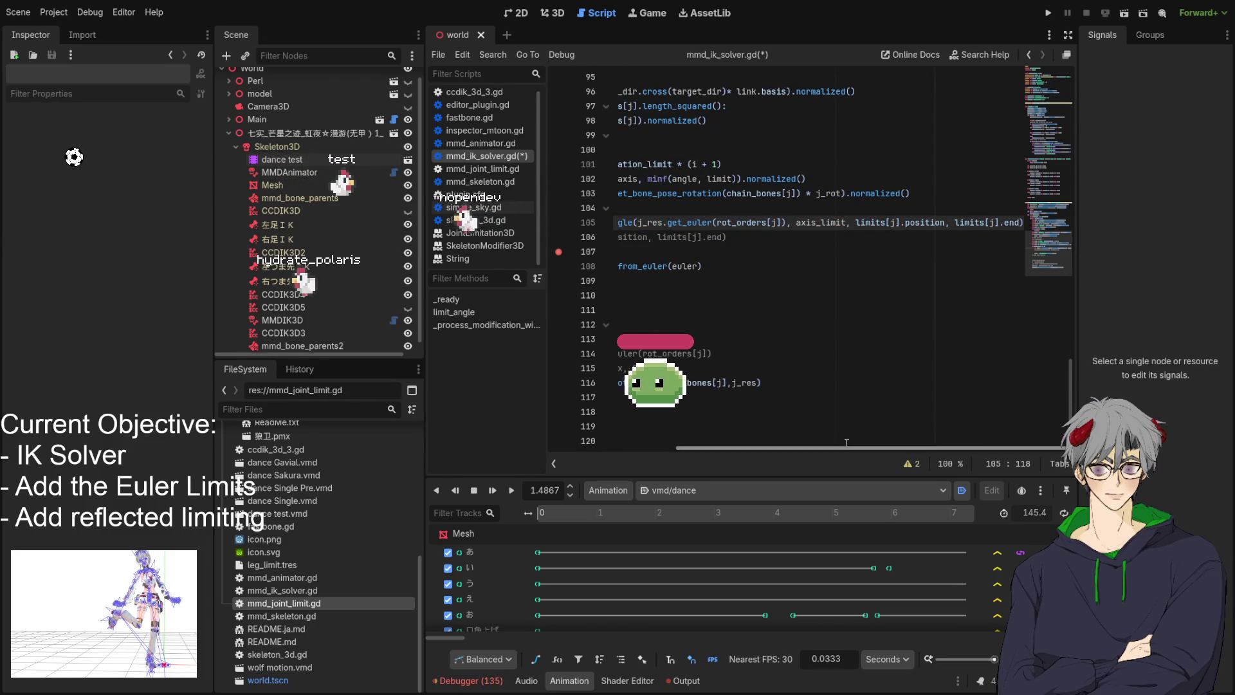
click(853, 441)
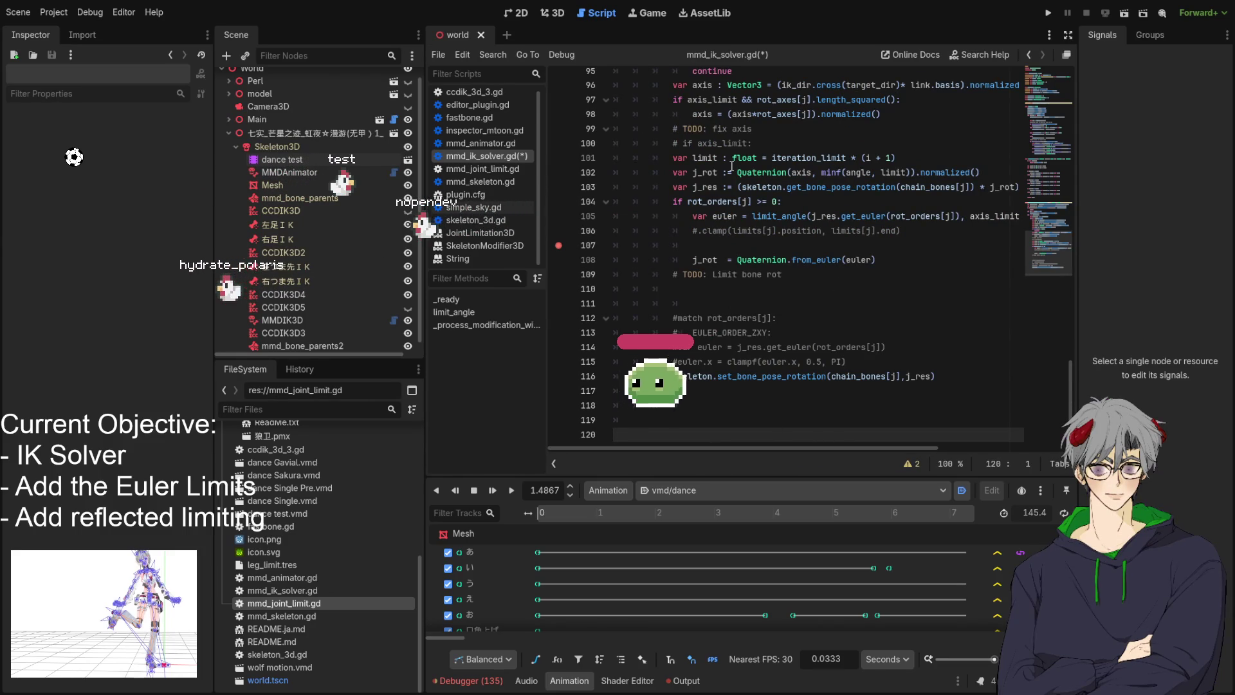
key(ctrl+s)
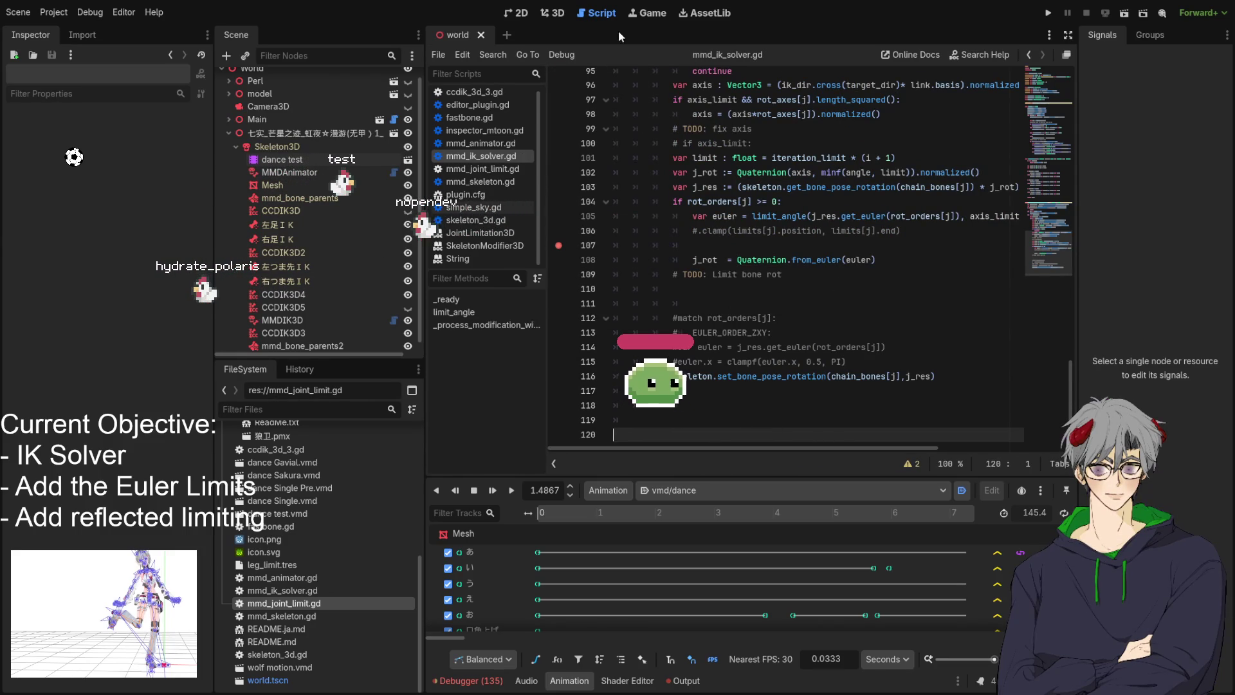
click(552, 13)
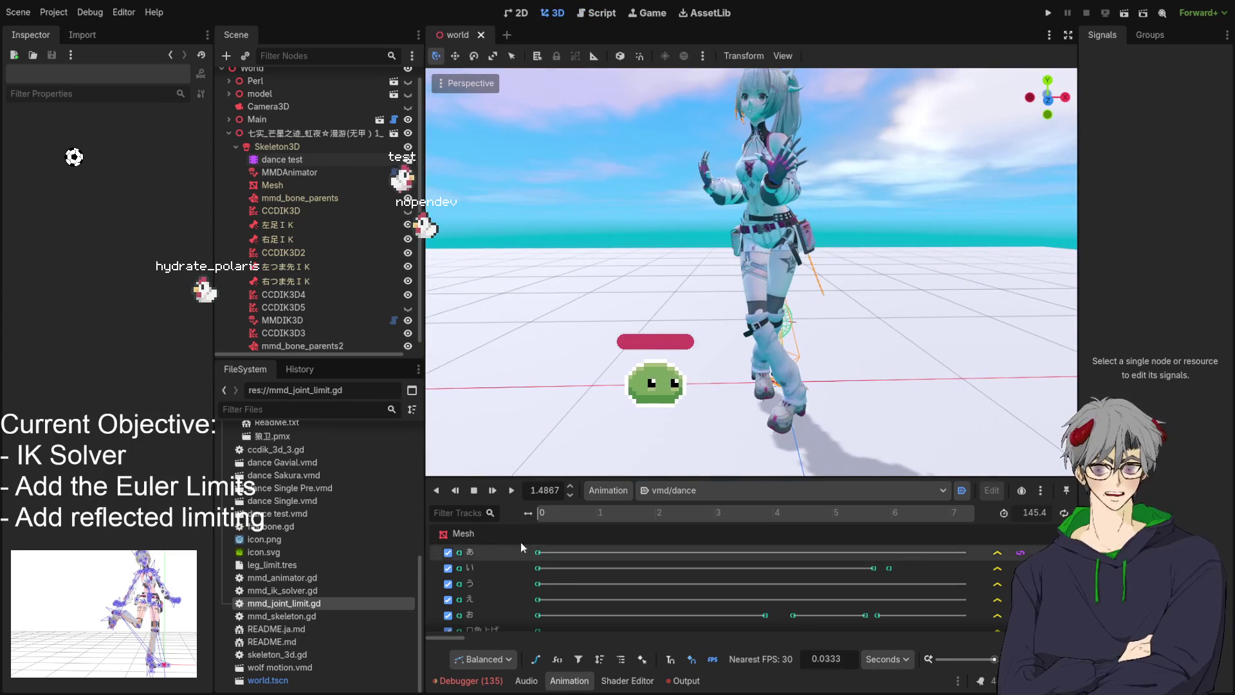
Play the dance animation, orbit to view the model from the side, then return to the script
click(511, 491)
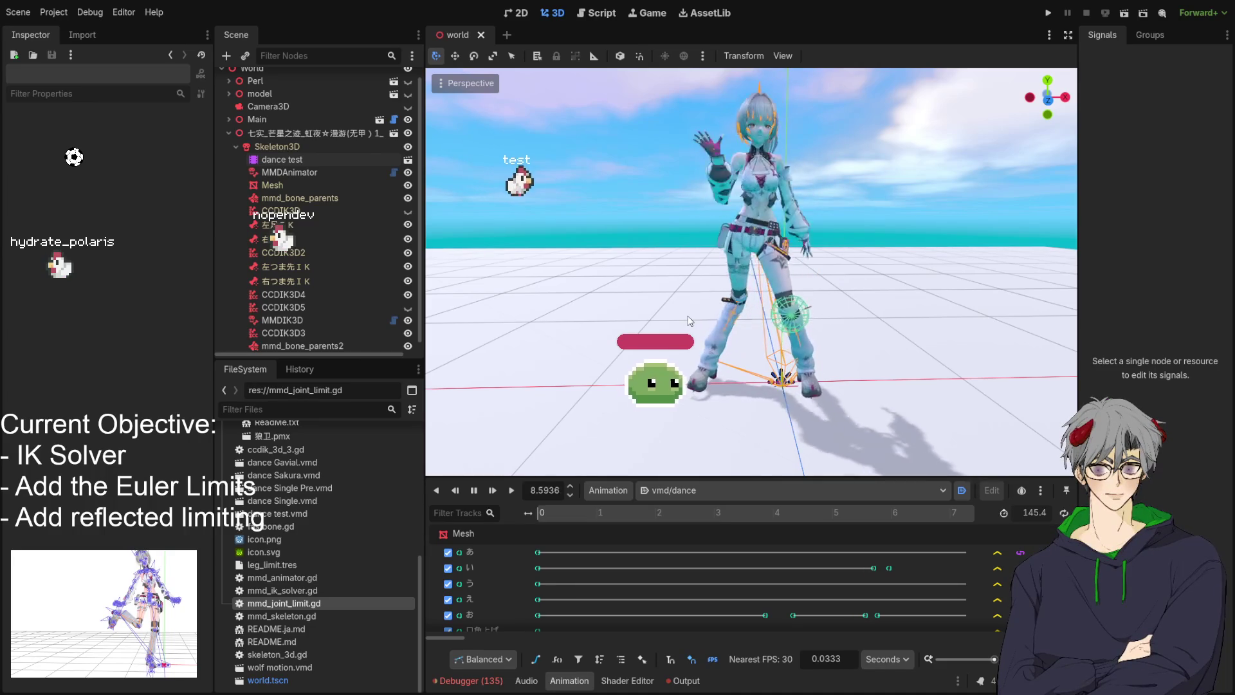
mouse_move(690, 320)
mouse_down()
mouse_move(972, 315)
mouse_move(807, 320)
mouse_move(801, 310)
mouse_move(927, 302)
mouse_move(805, 313)
mouse_up()
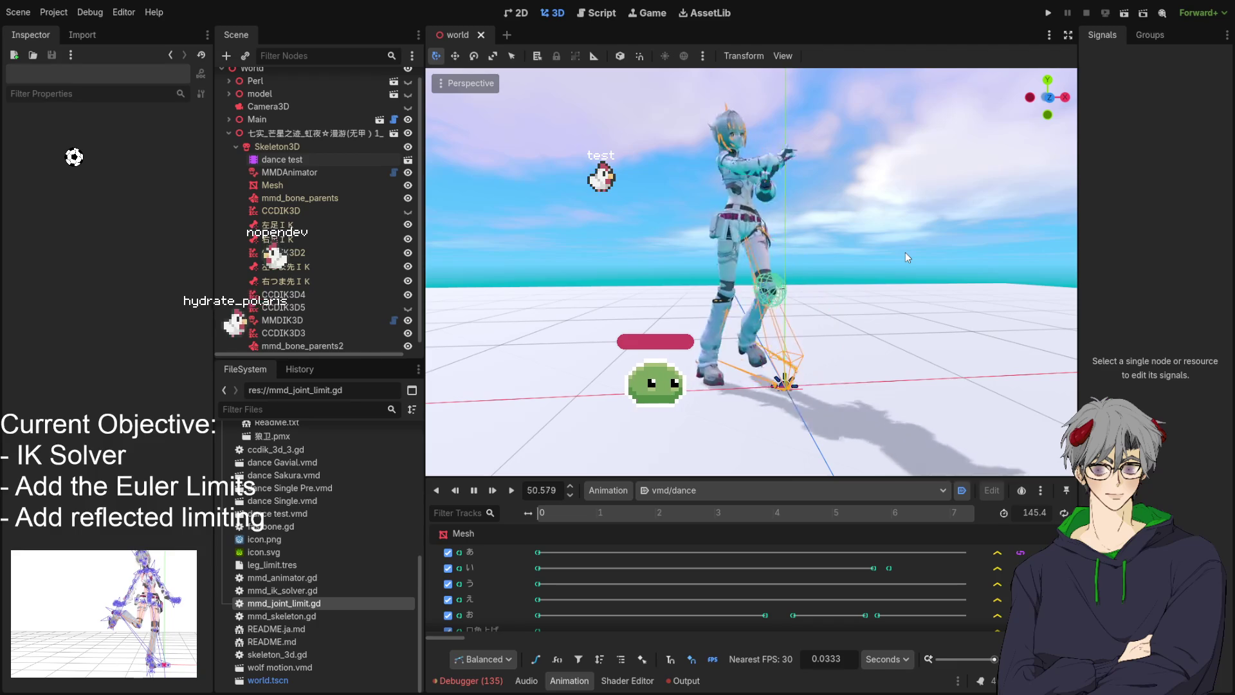
click(599, 15)
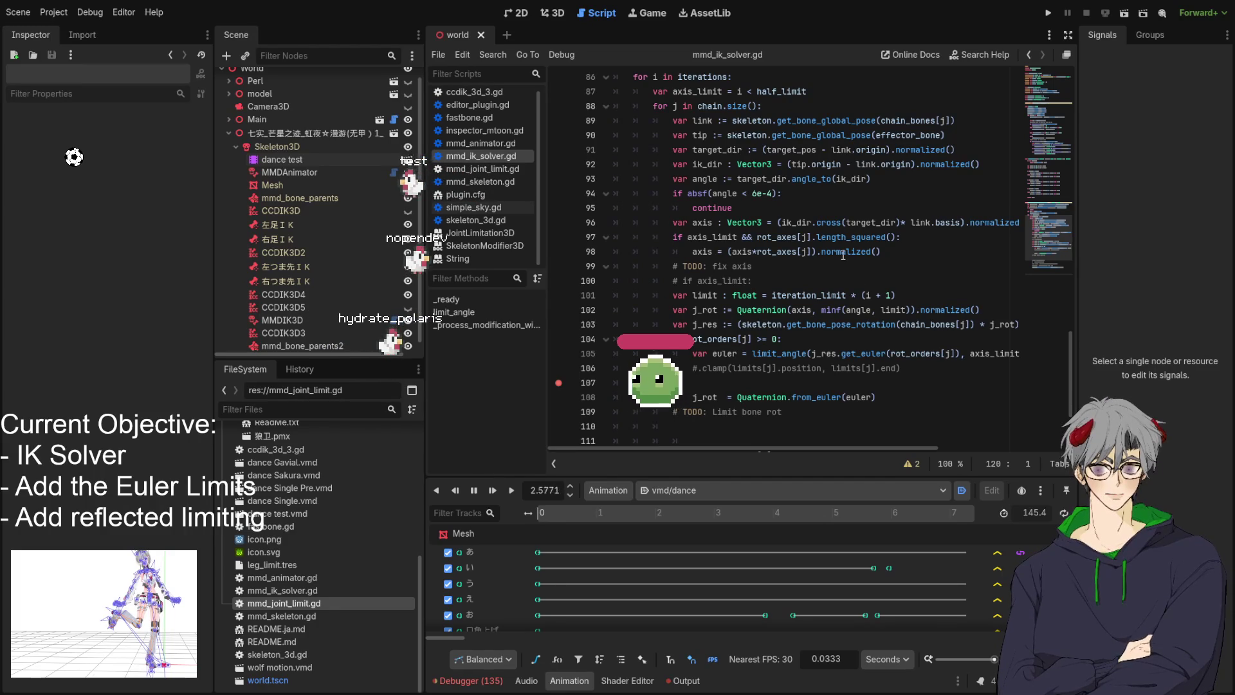
scroll(803, 138, up, 8)
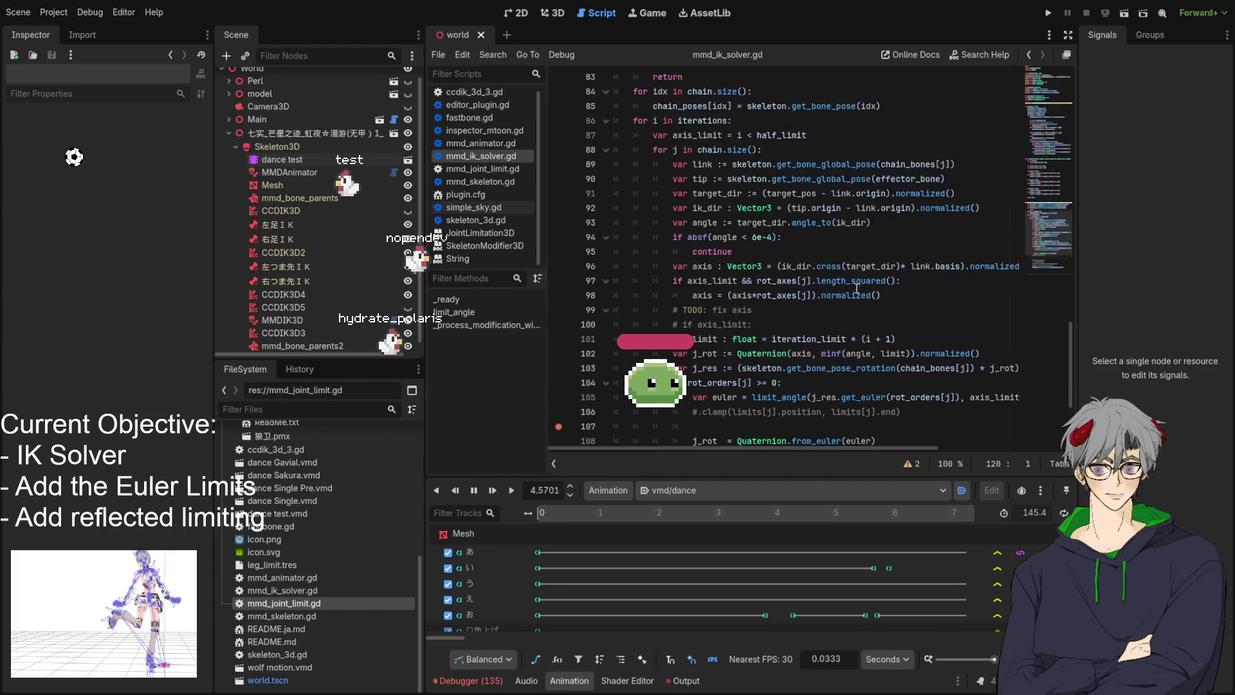
scroll(833, 282, up, 4)
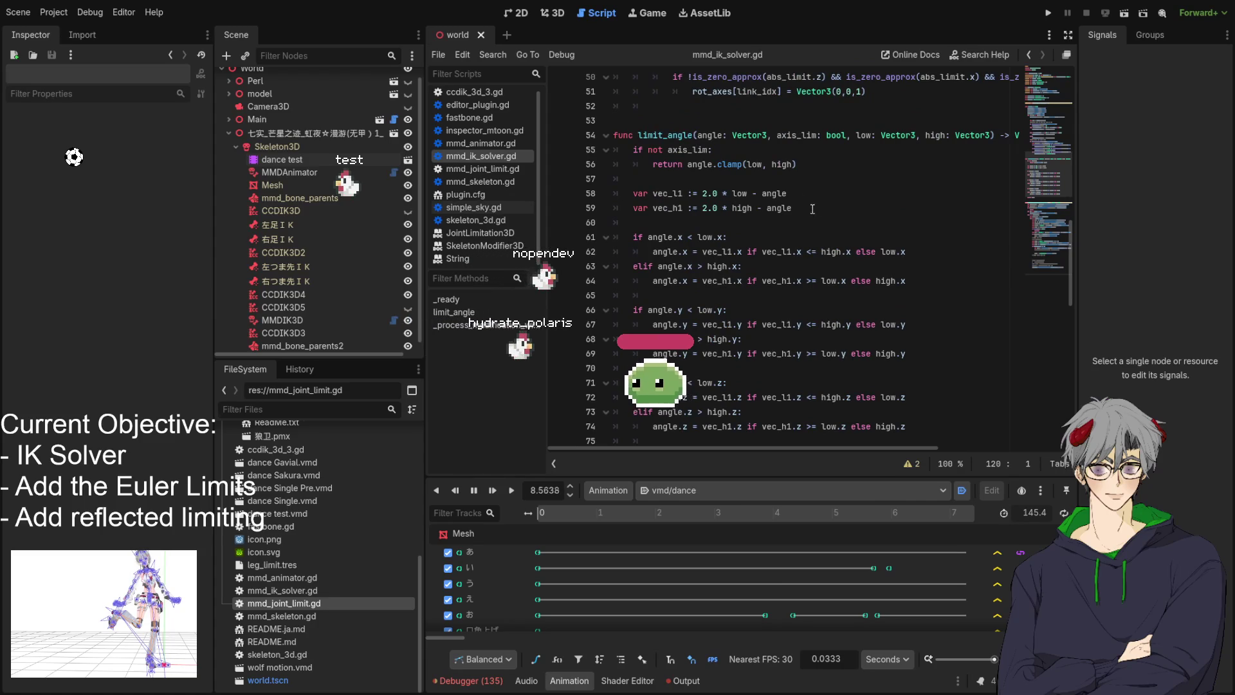
scroll(818, 212, down, 10)
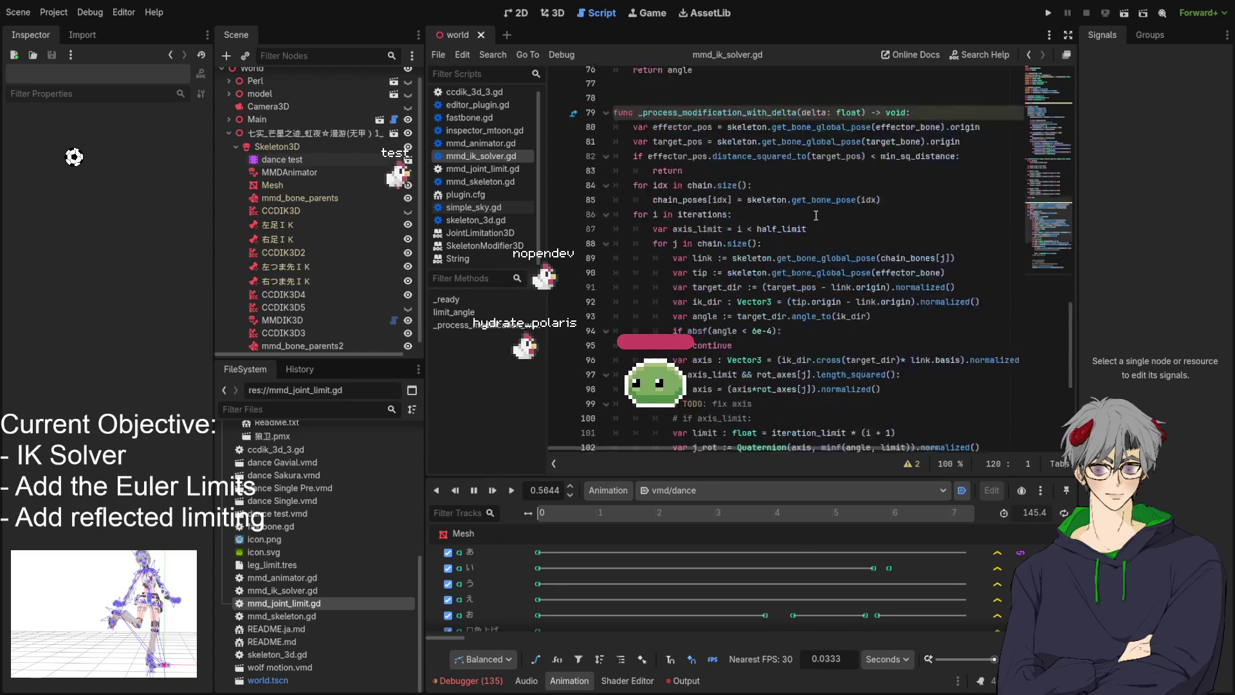
click(884, 291)
scroll(884, 290, down, 2)
key(ctrl+f)
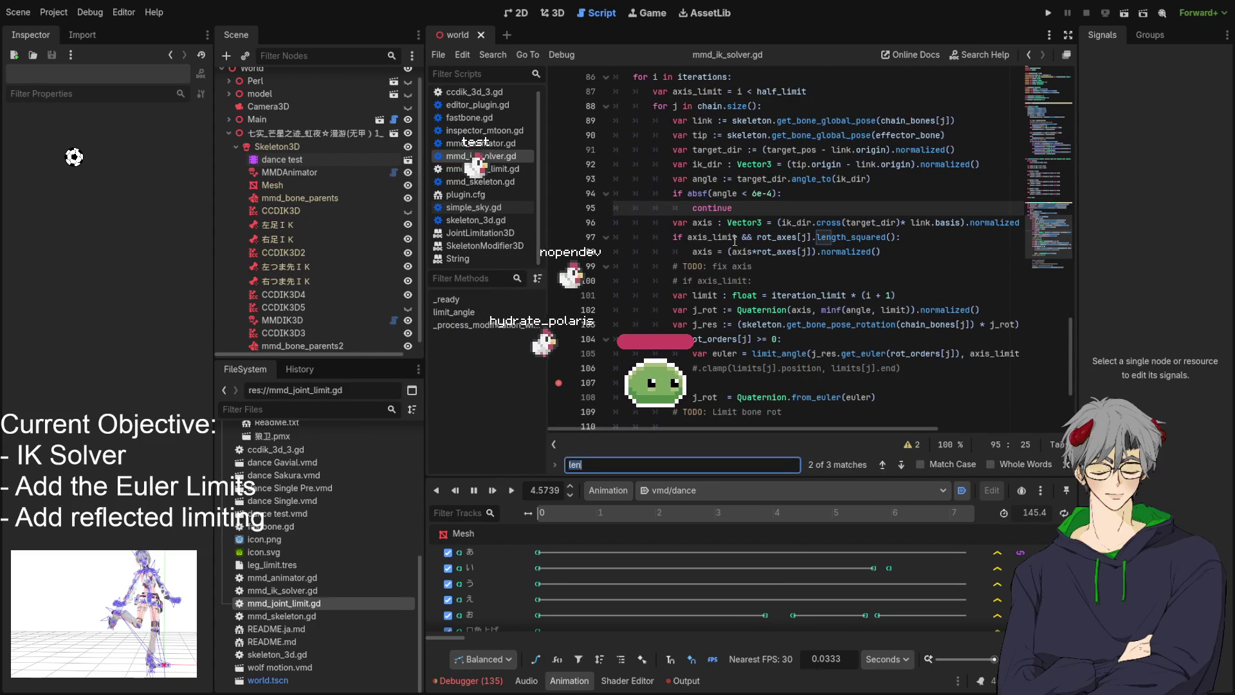
double_click(776, 237)
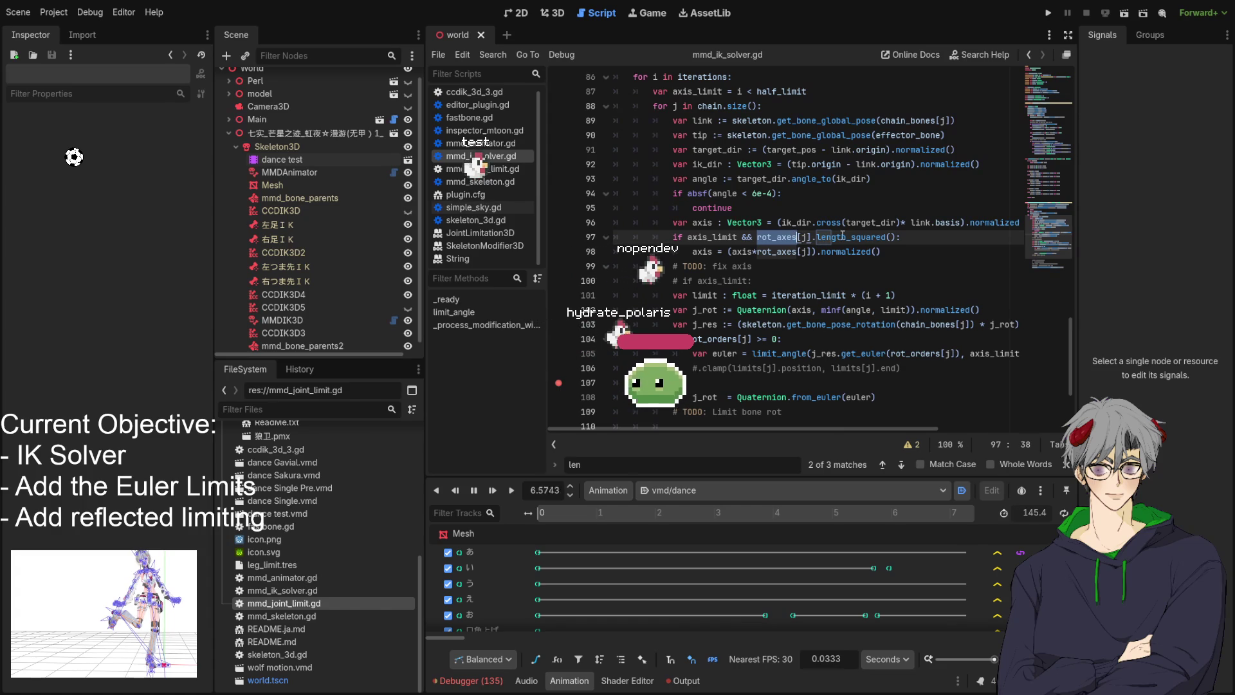
click(853, 237)
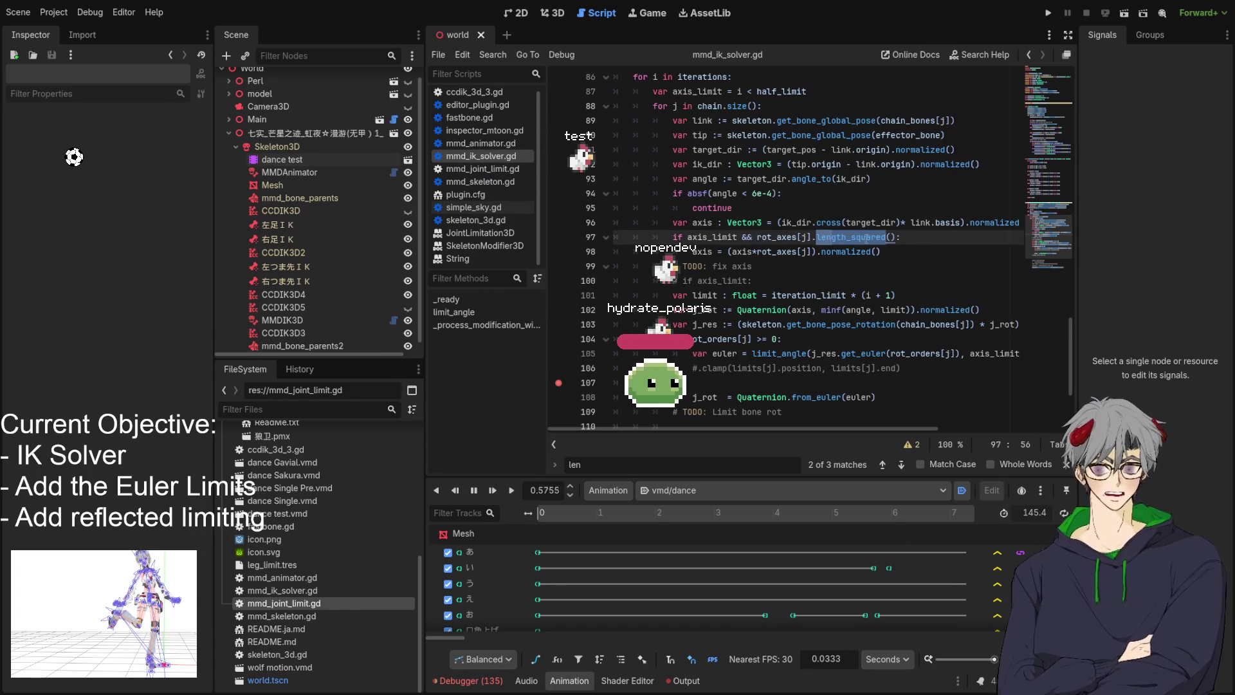
click(856, 229)
double_click(856, 236)
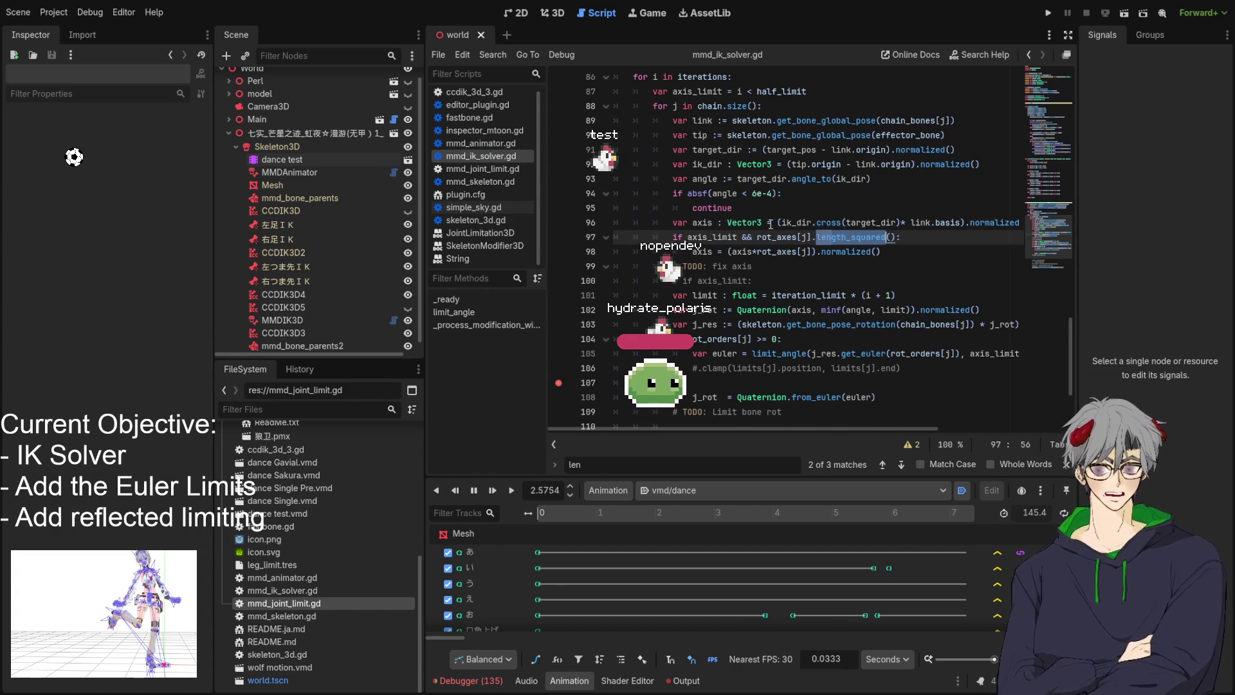
scroll(891, 354, up, 3)
mouse_move(895, 428)
mouse_down()
mouse_move(999, 431)
mouse_move(895, 430)
mouse_up()
scroll(791, 386, down, 3)
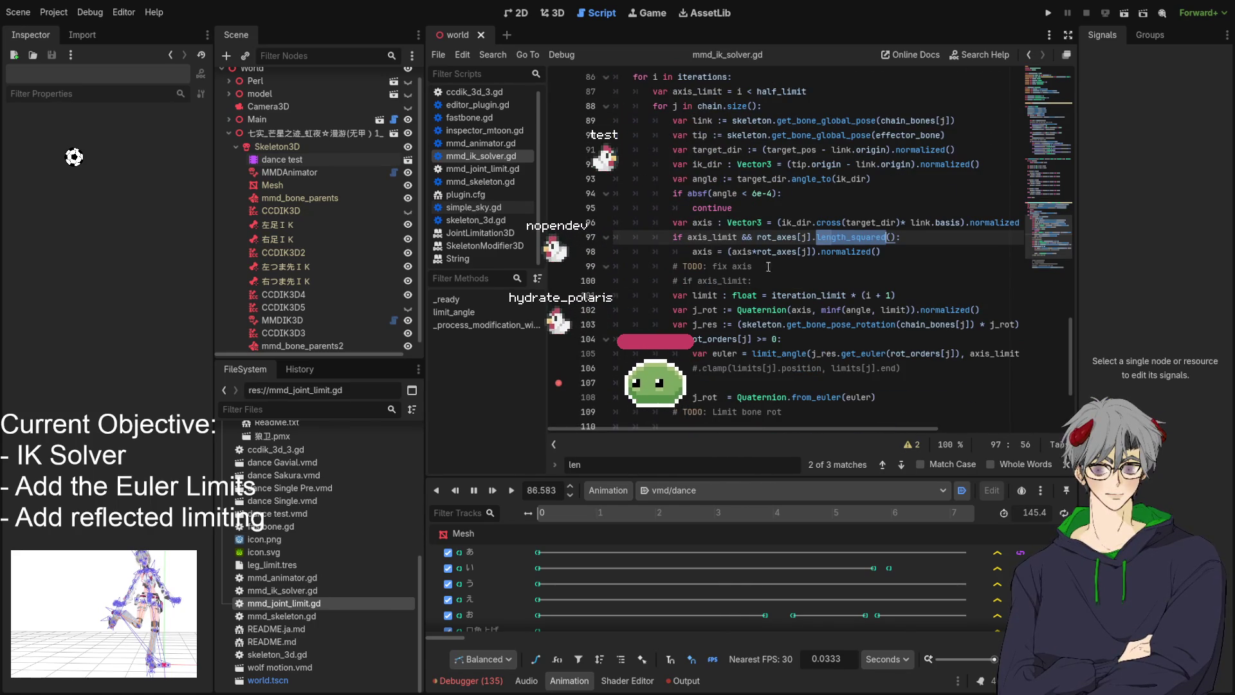
scroll(821, 235, down, 1)
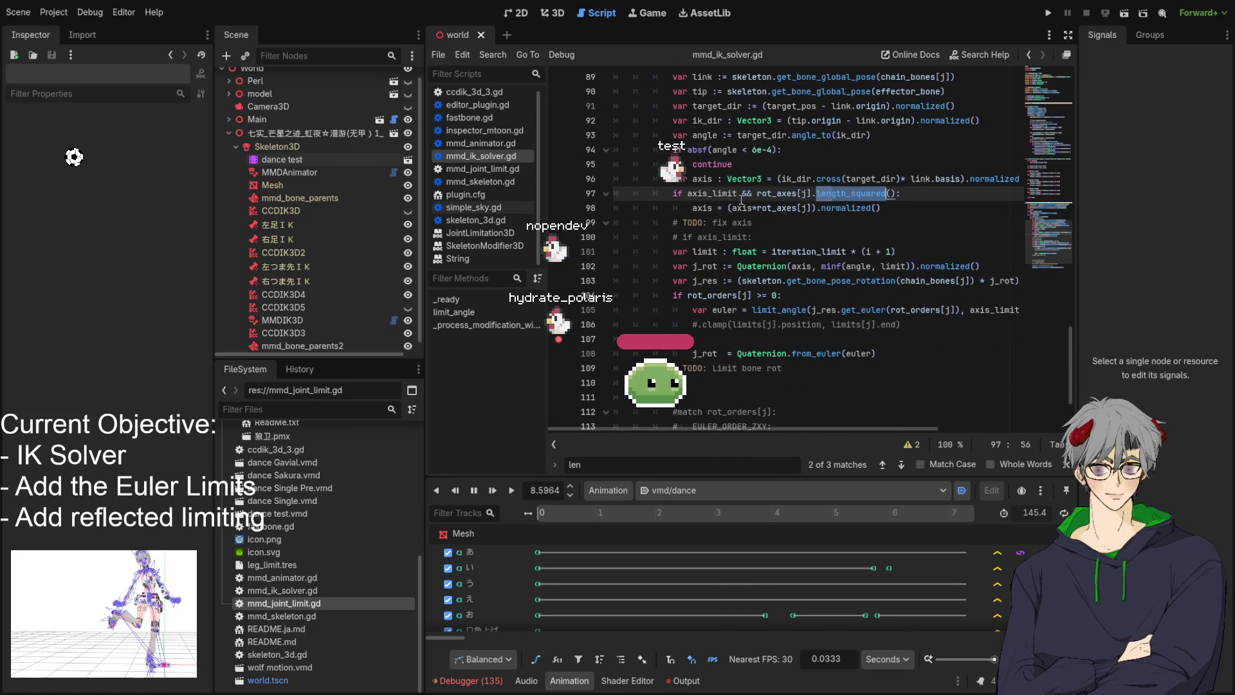
click(852, 207)
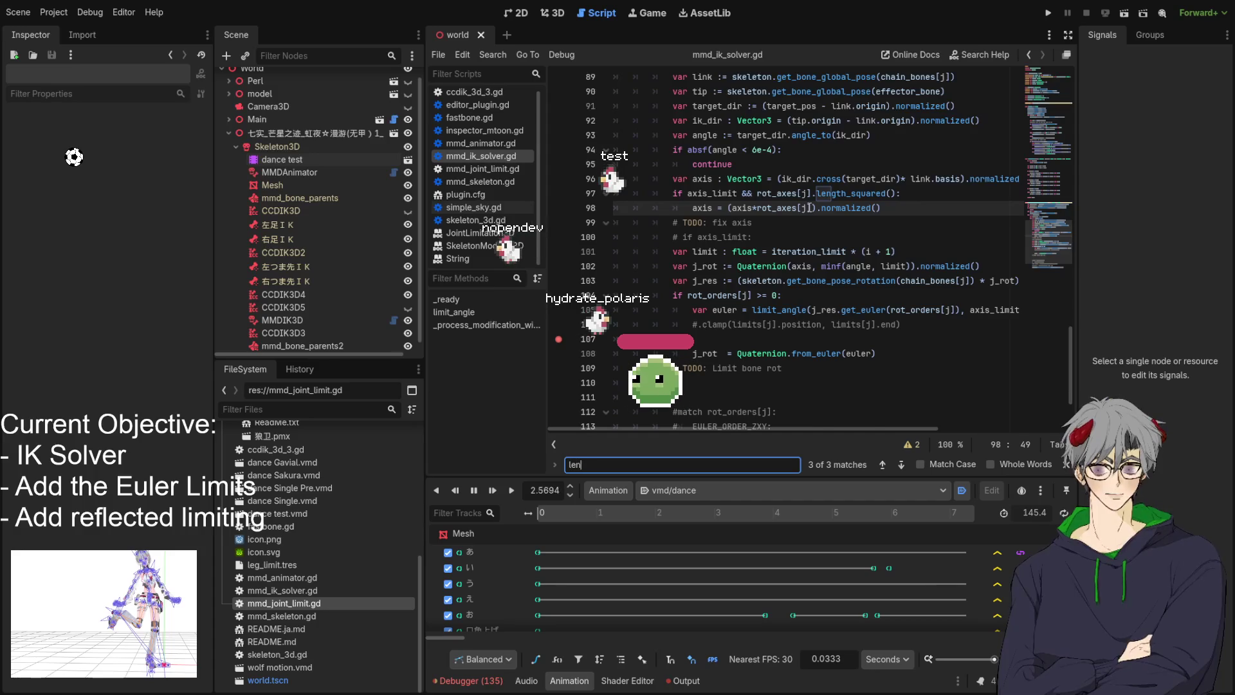
text(gt)
key(Return)
key(Return)
key(Return)
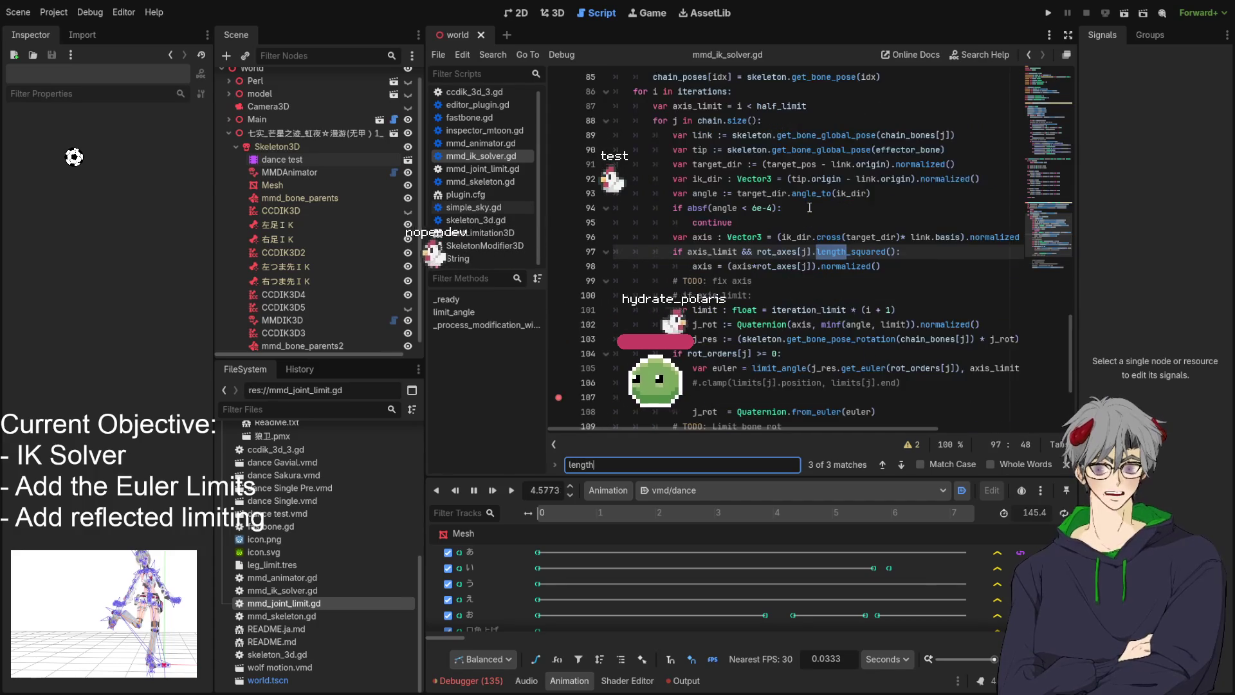
key(Return)
key(Return)
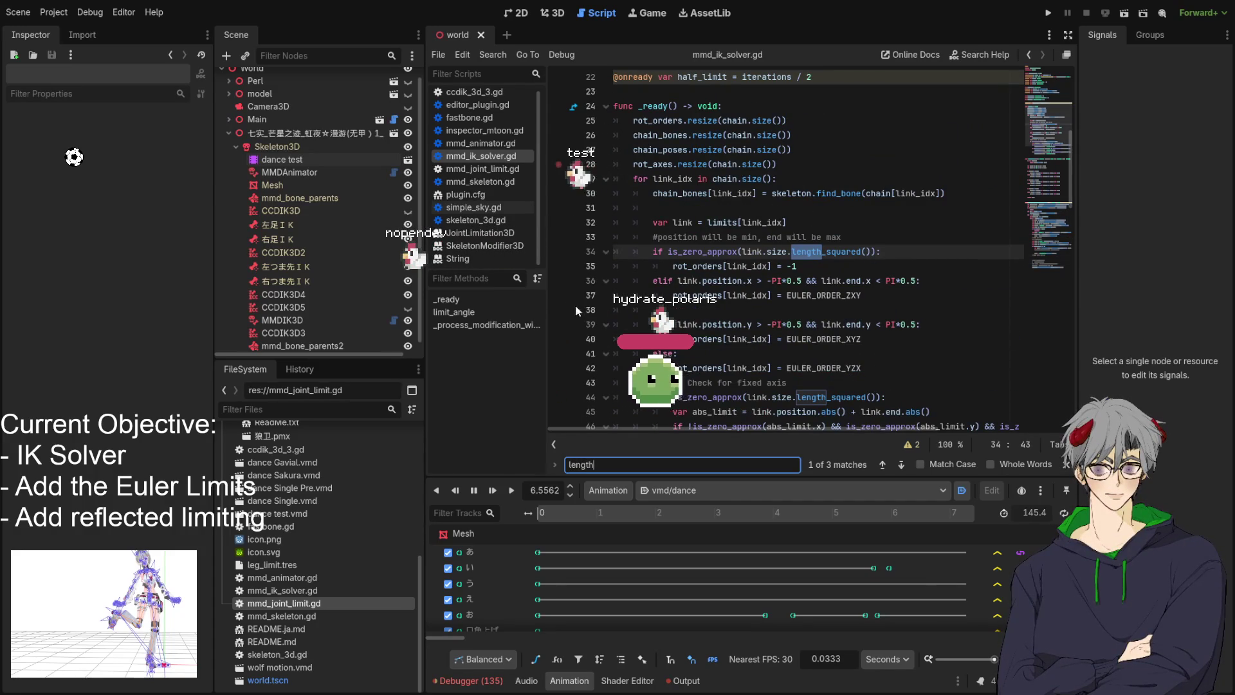
click(860, 281)
scroll(793, 222, down, 15)
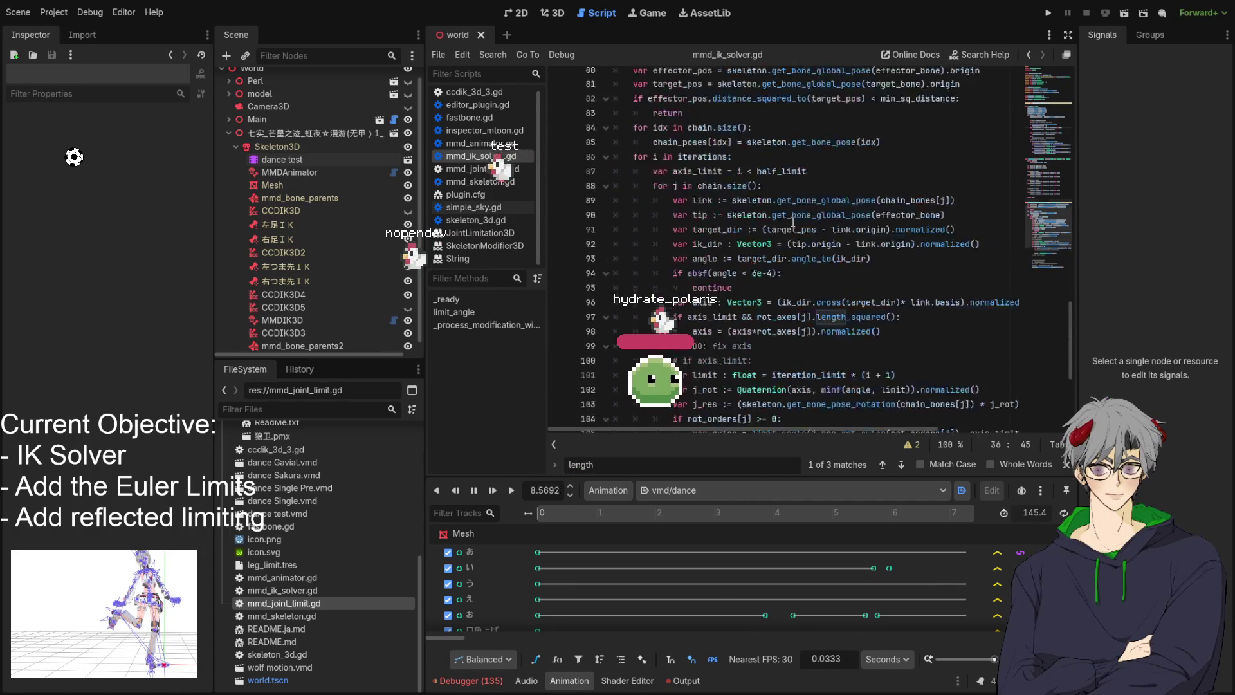
scroll(793, 222, down, 5)
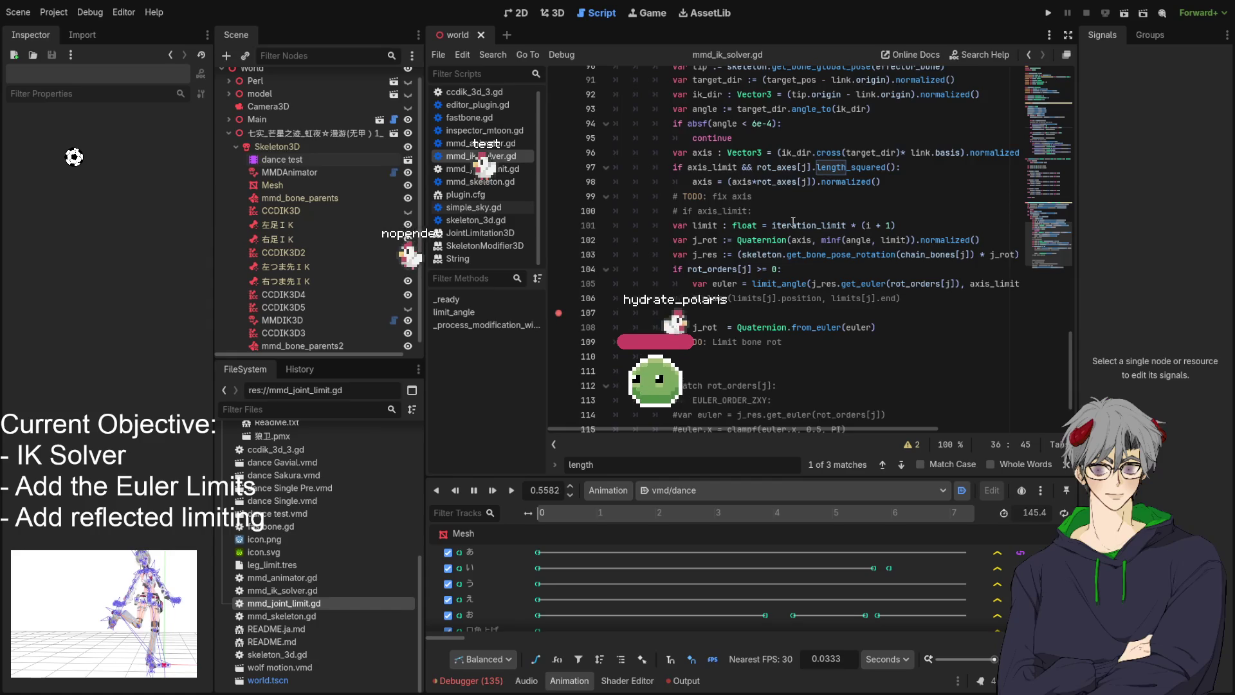
scroll(793, 222, down, 2)
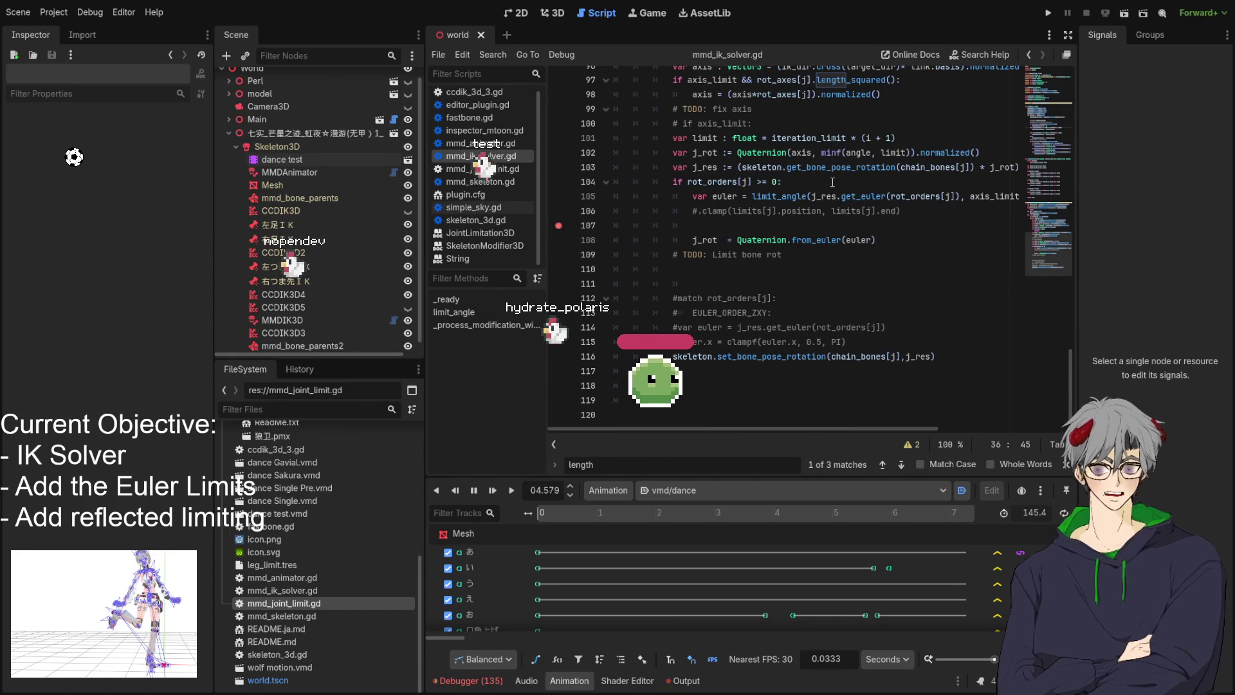
mouse_move(673, 283)
mouse_down()
mouse_move(823, 314)
mouse_move(869, 301)
mouse_up()
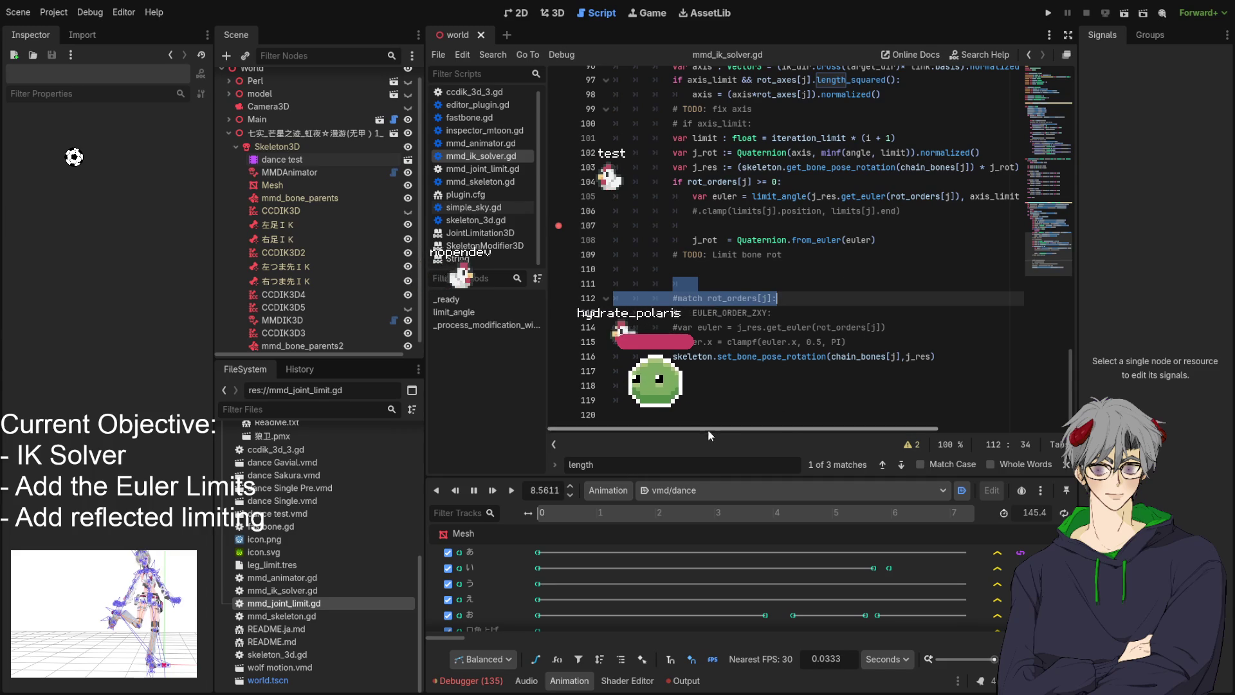
scroll(740, 430, right, 1)
scroll(675, 430, left, 1)
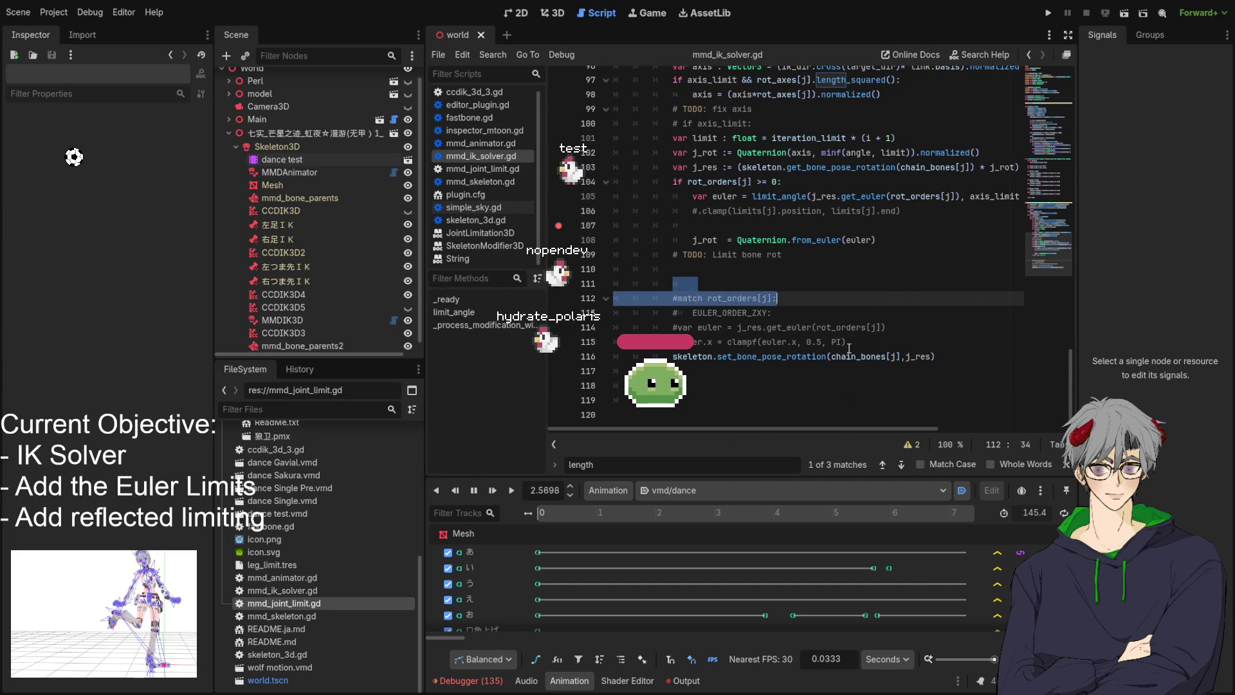
scroll(844, 345, up, 2)
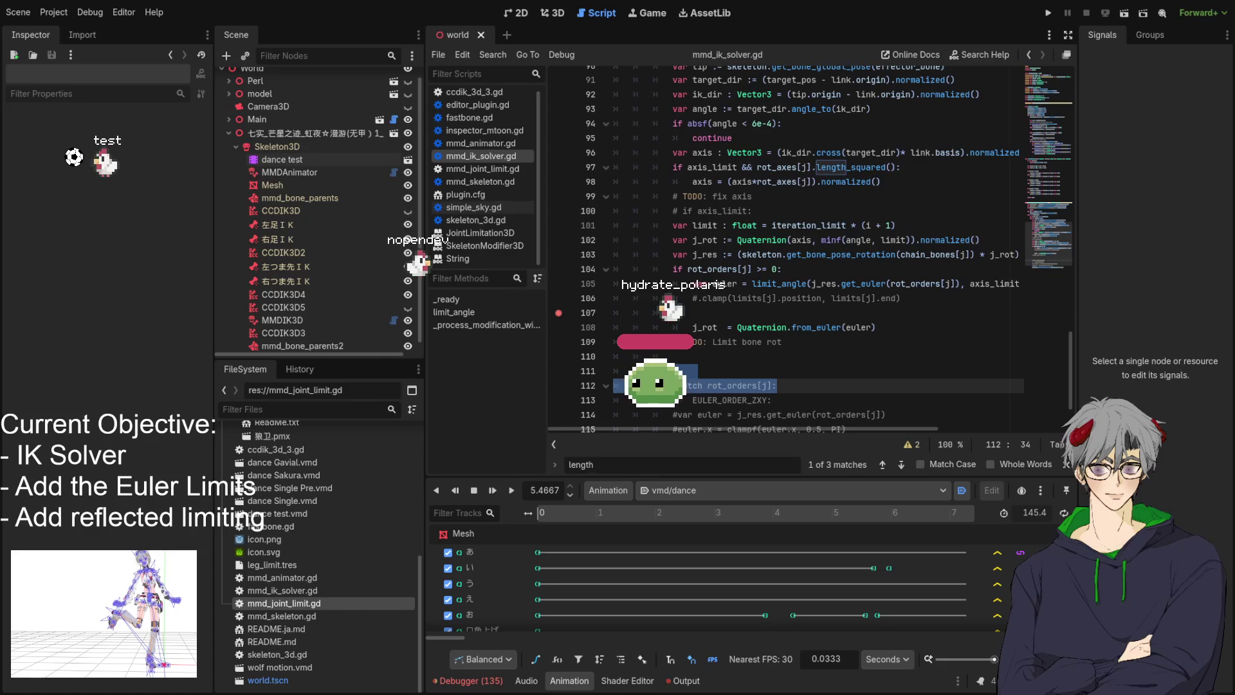
key(ctrl+F2)
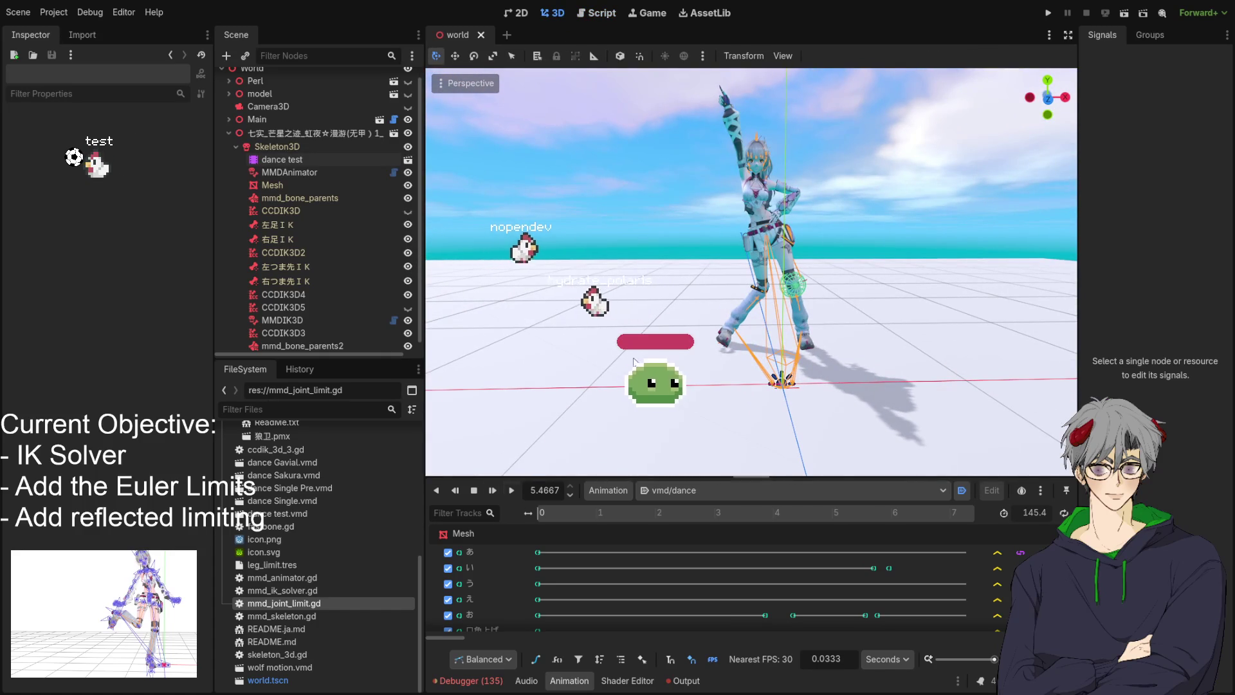
Run the project to test the IK solver, then return to the 3D scene view
click(1050, 12)
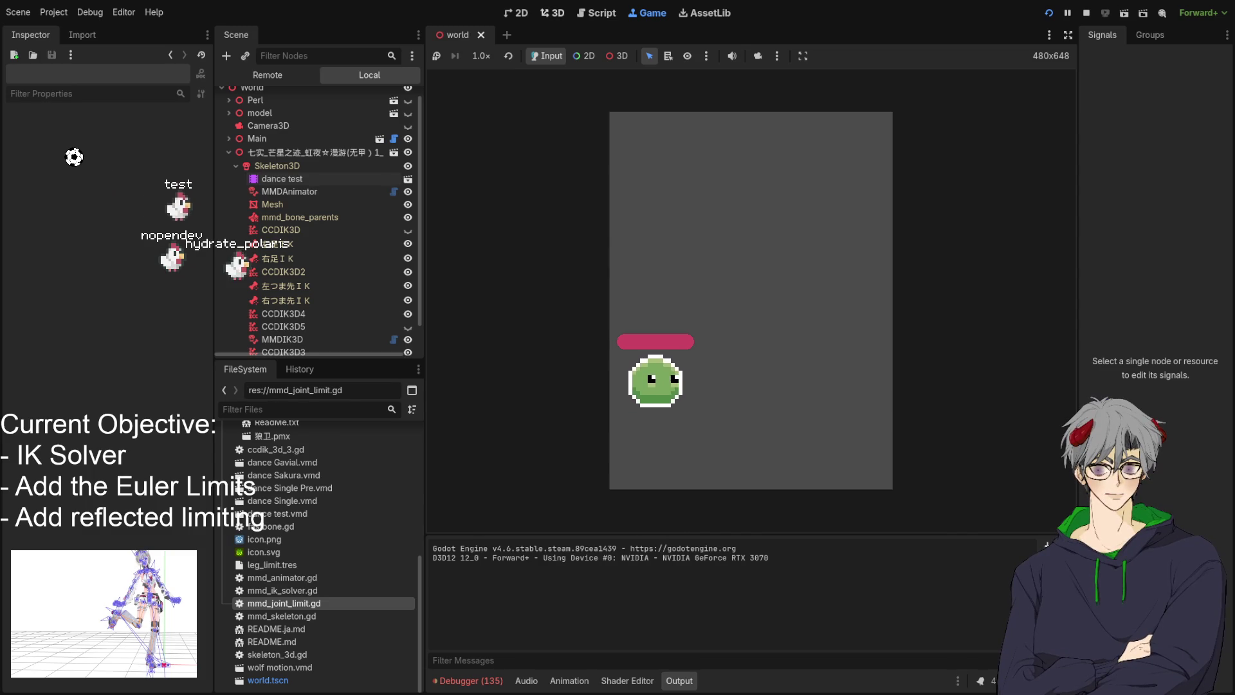
click(552, 13)
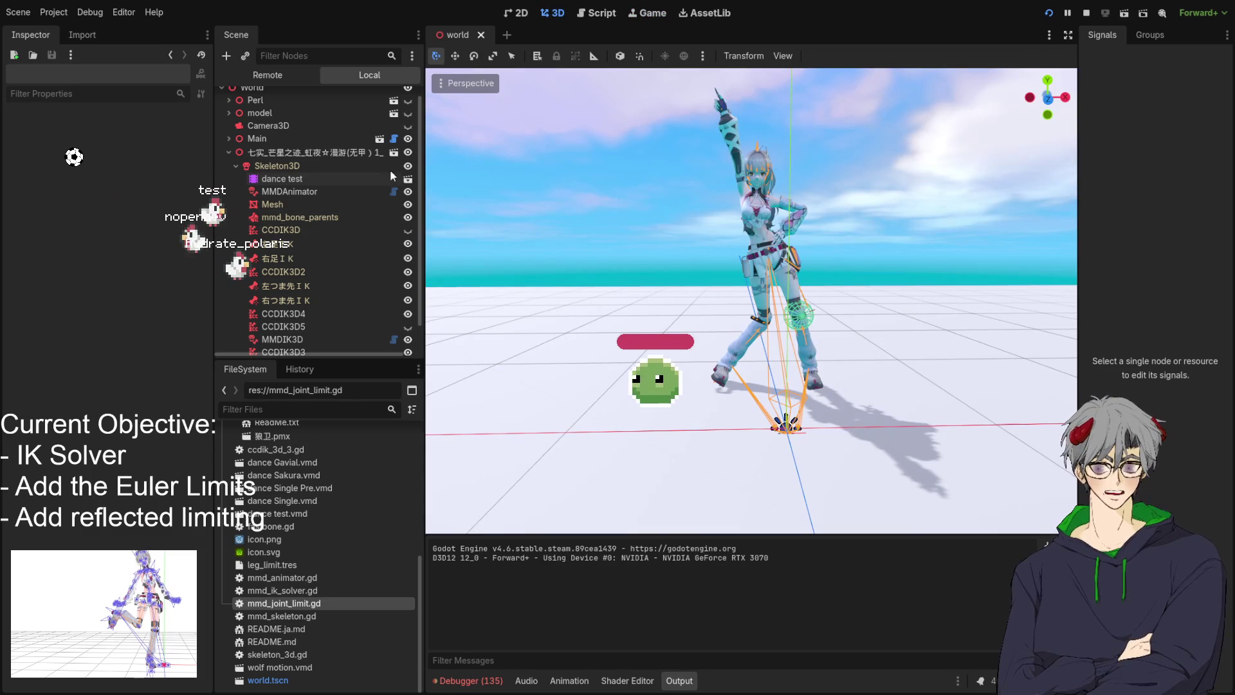
scroll(392, 273, down, 1)
Open the MMDIK3D node's mmd_ik_solver.gd script and inspect lines 101–102
click(393, 313)
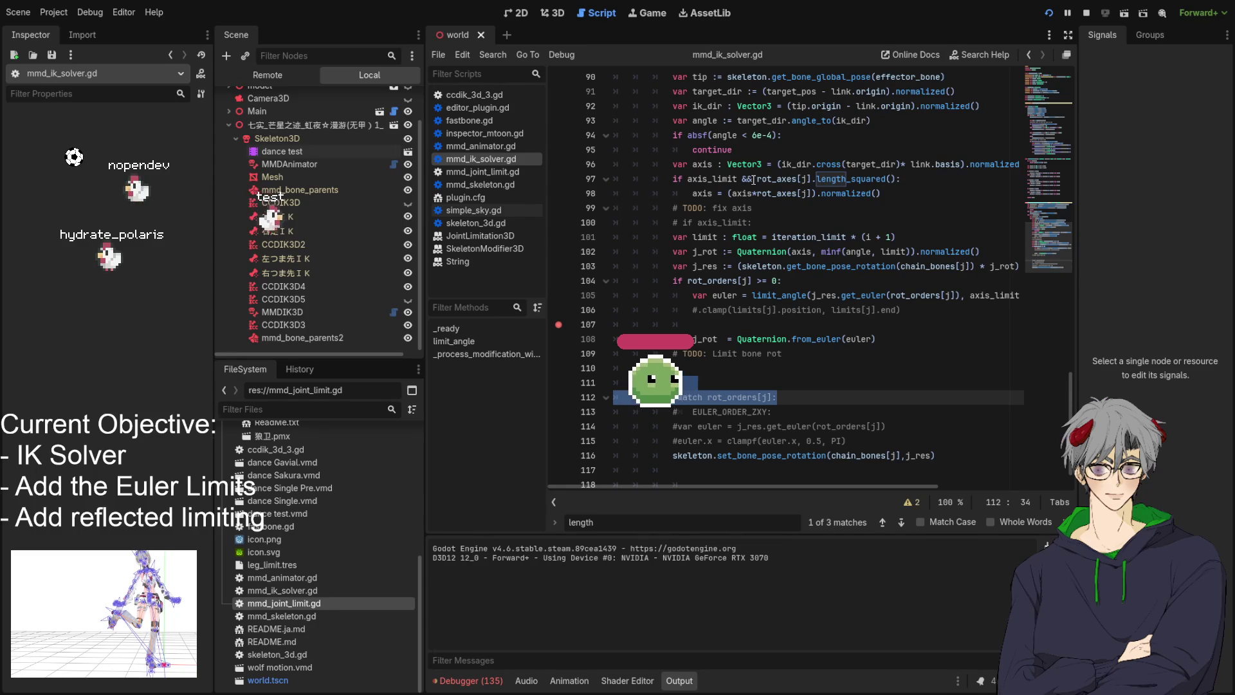
scroll(760, 221, up, 4)
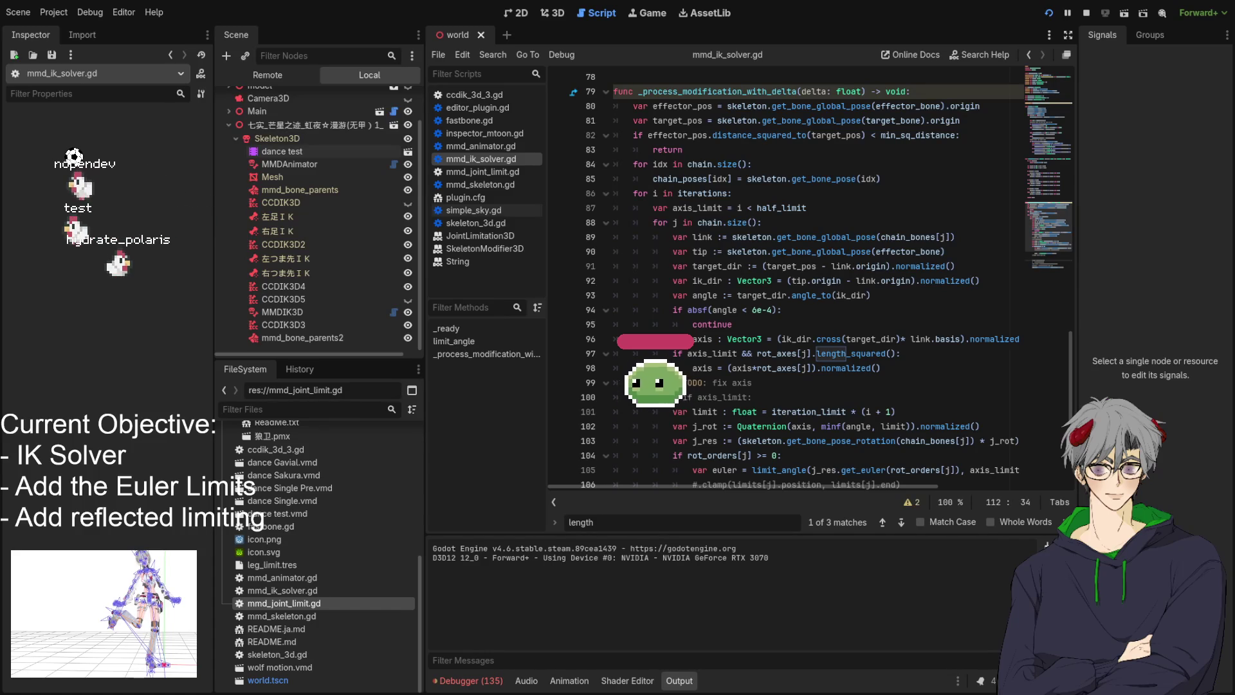
scroll(817, 277, down, 3)
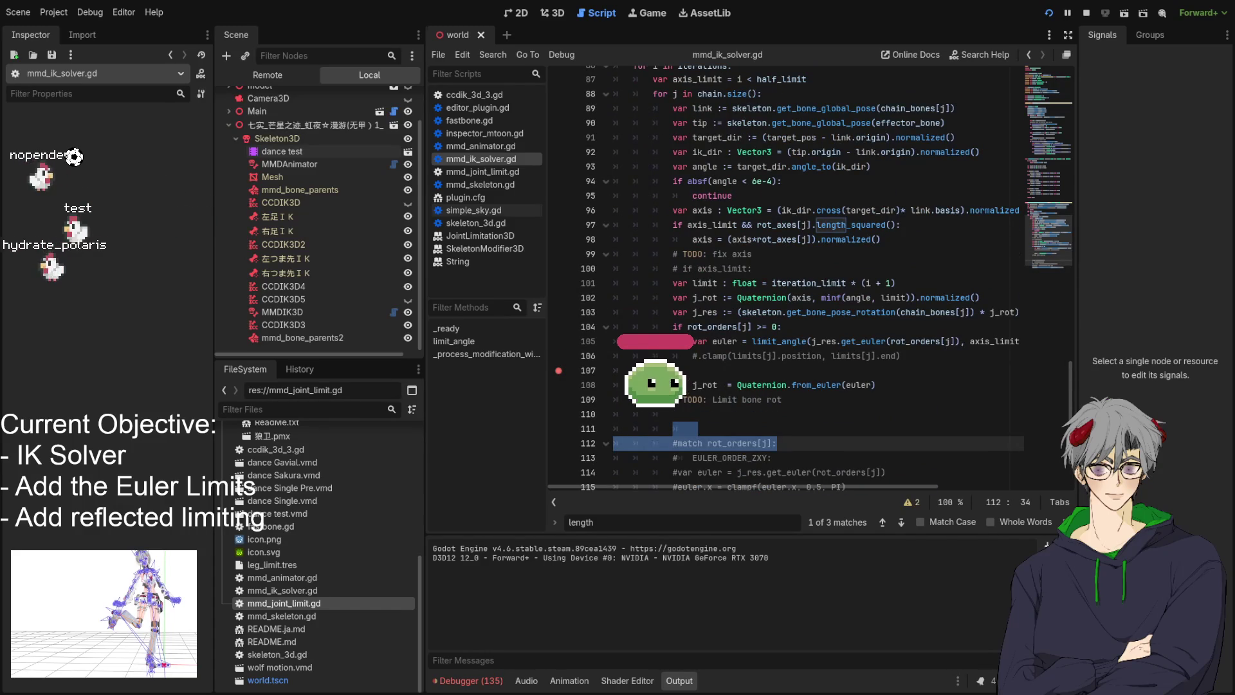
click(776, 283)
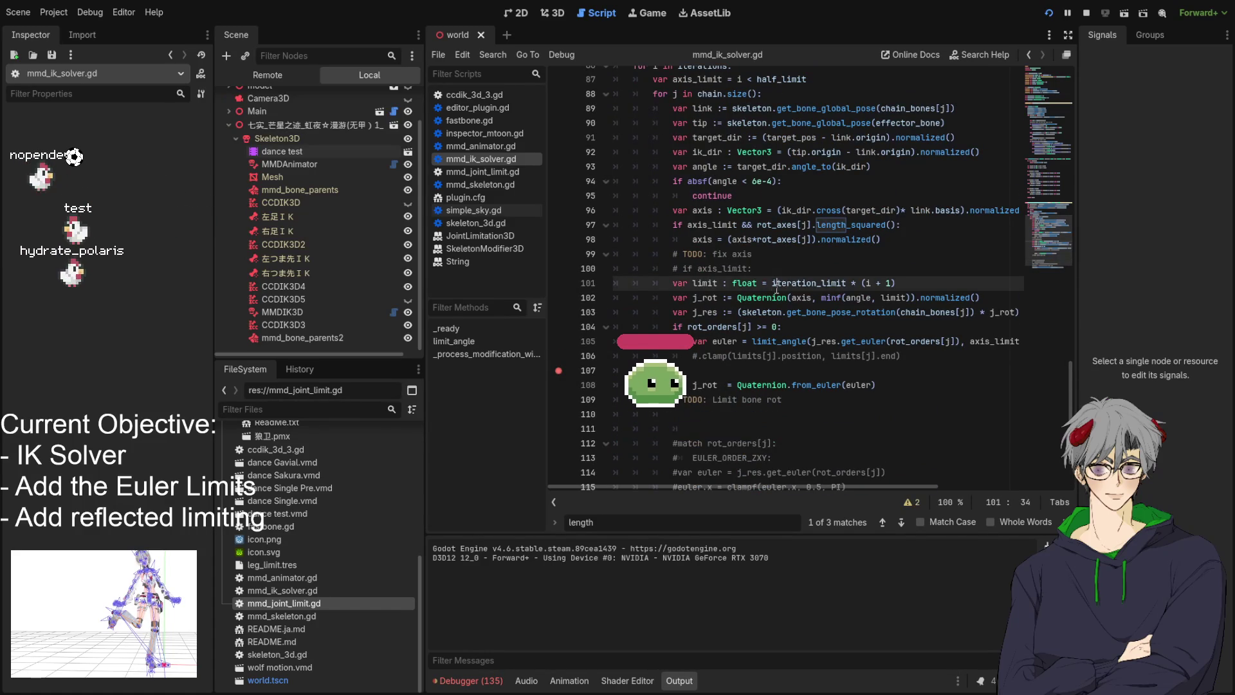
click(761, 297)
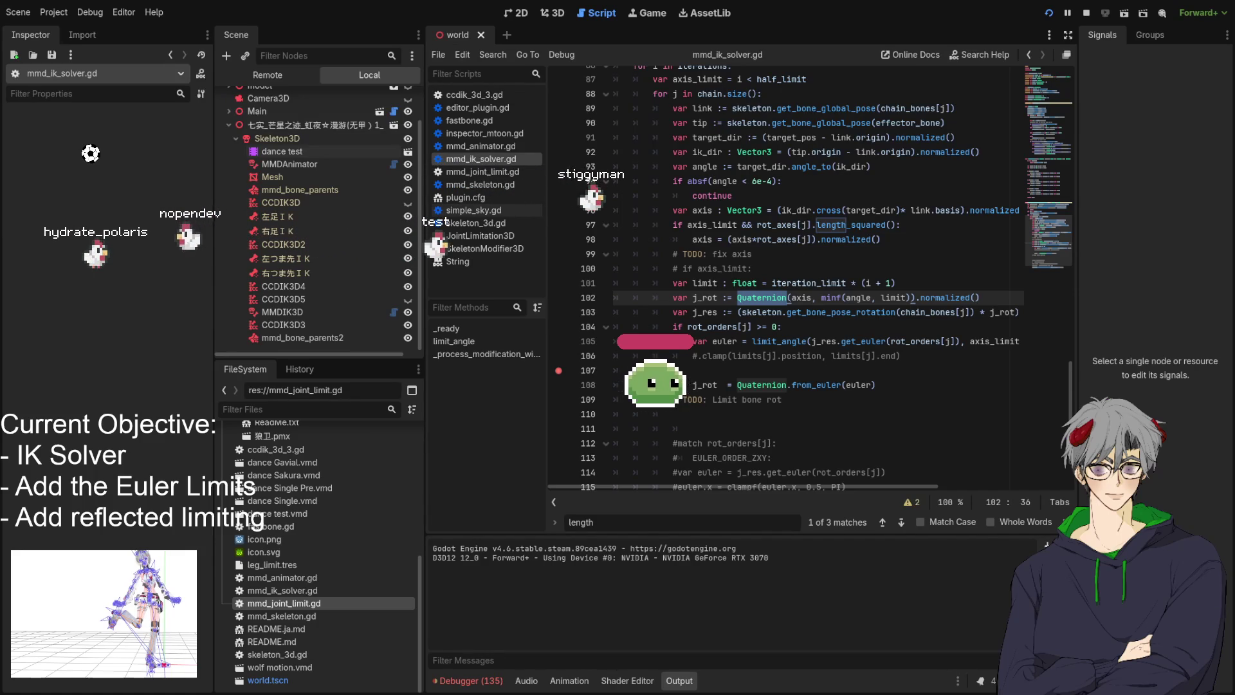
scroll(785, 276, up, 13)
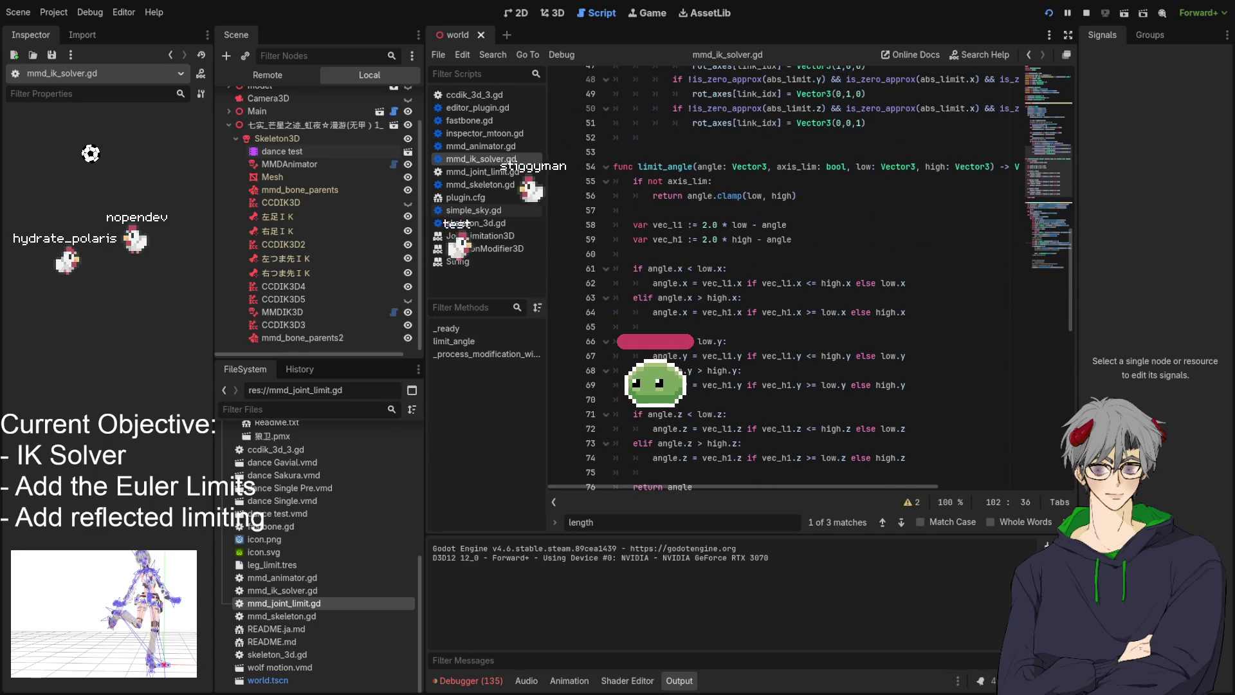
scroll(785, 277, down, 11)
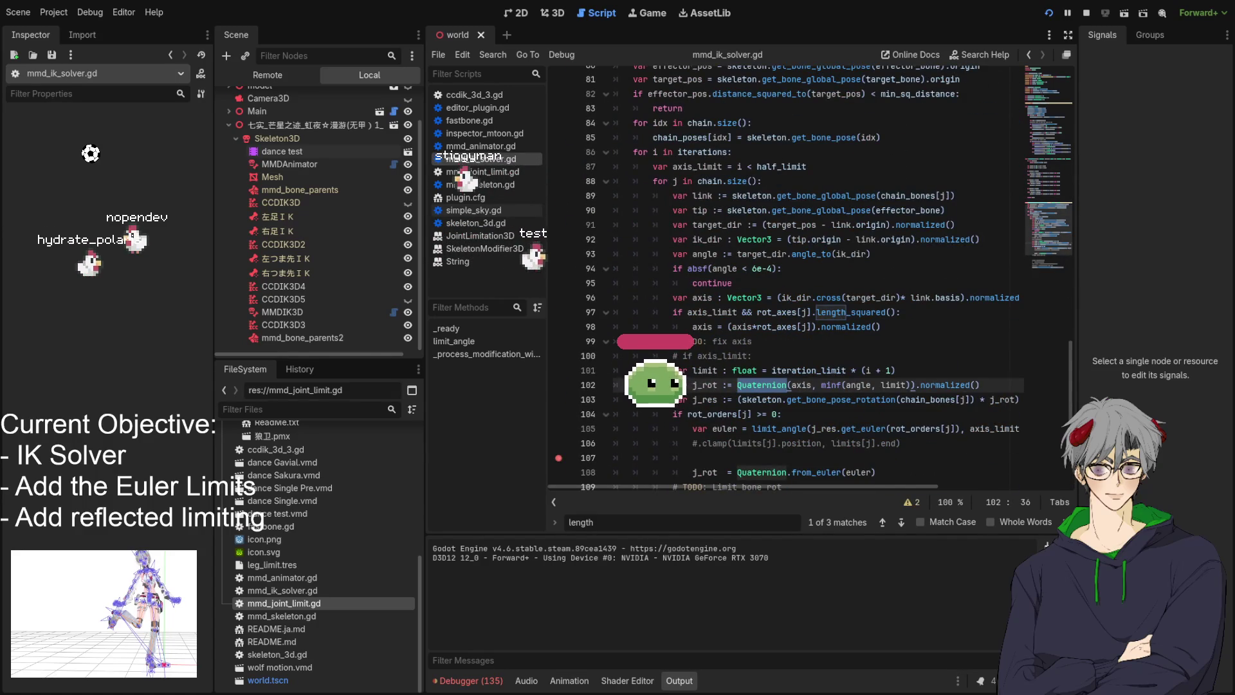
scroll(785, 276, down, 3)
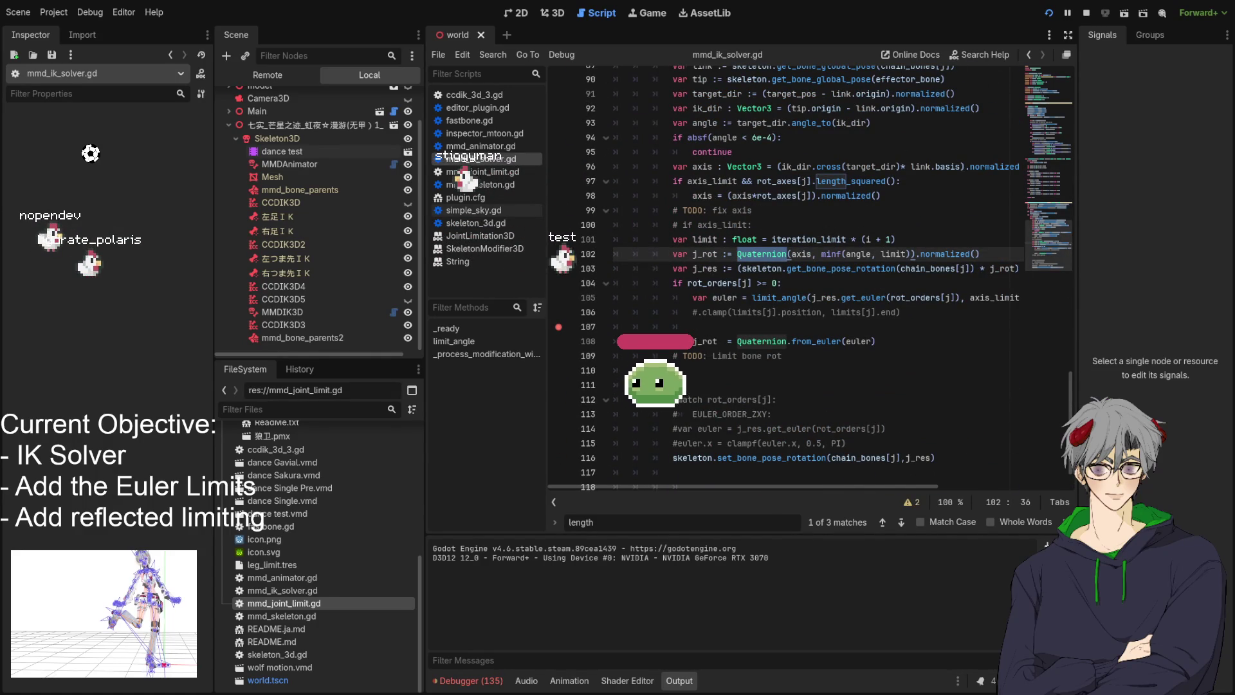
click(805, 298)
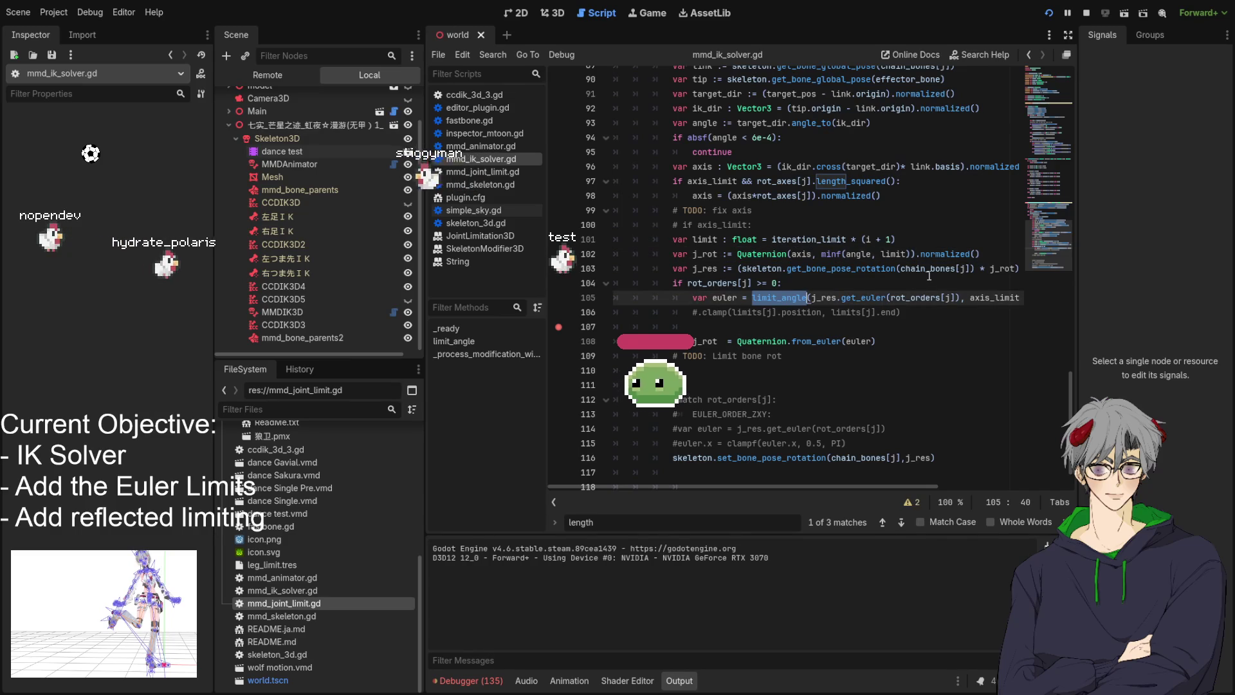
click(854, 267)
double_click(994, 297)
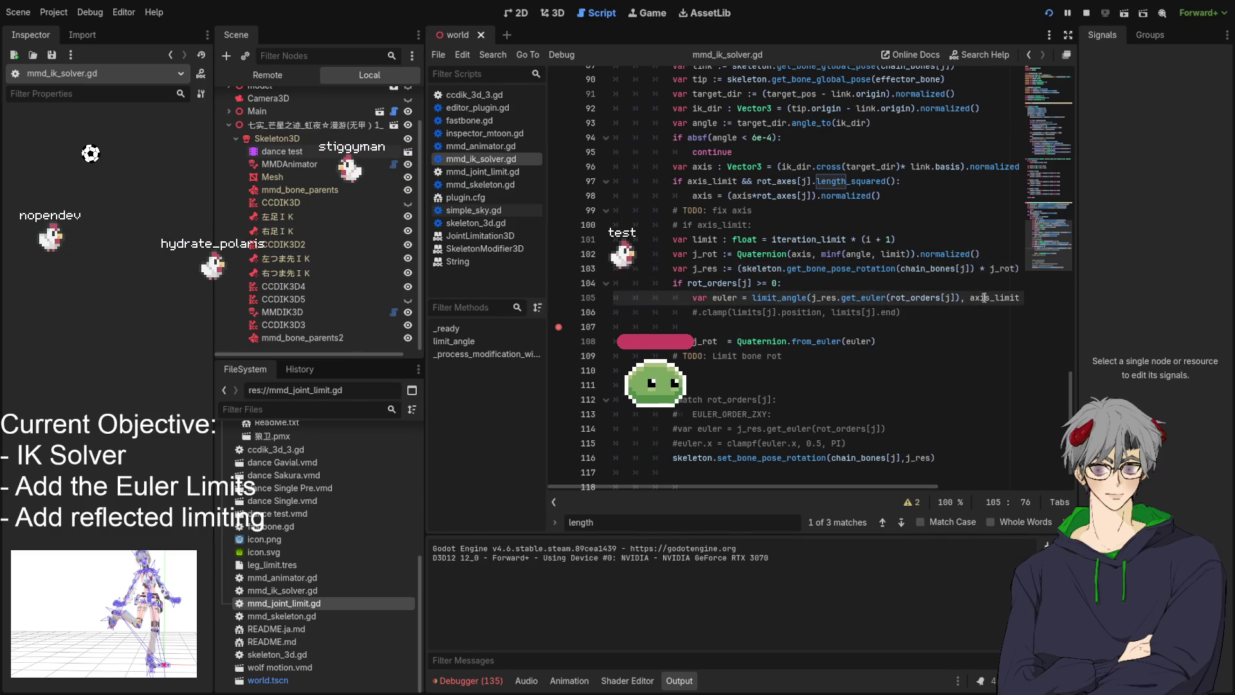
mouse_move(812, 487)
mouse_down()
mouse_move(927, 492)
mouse_move(711, 487)
mouse_up()
scroll(976, 252, up, 3)
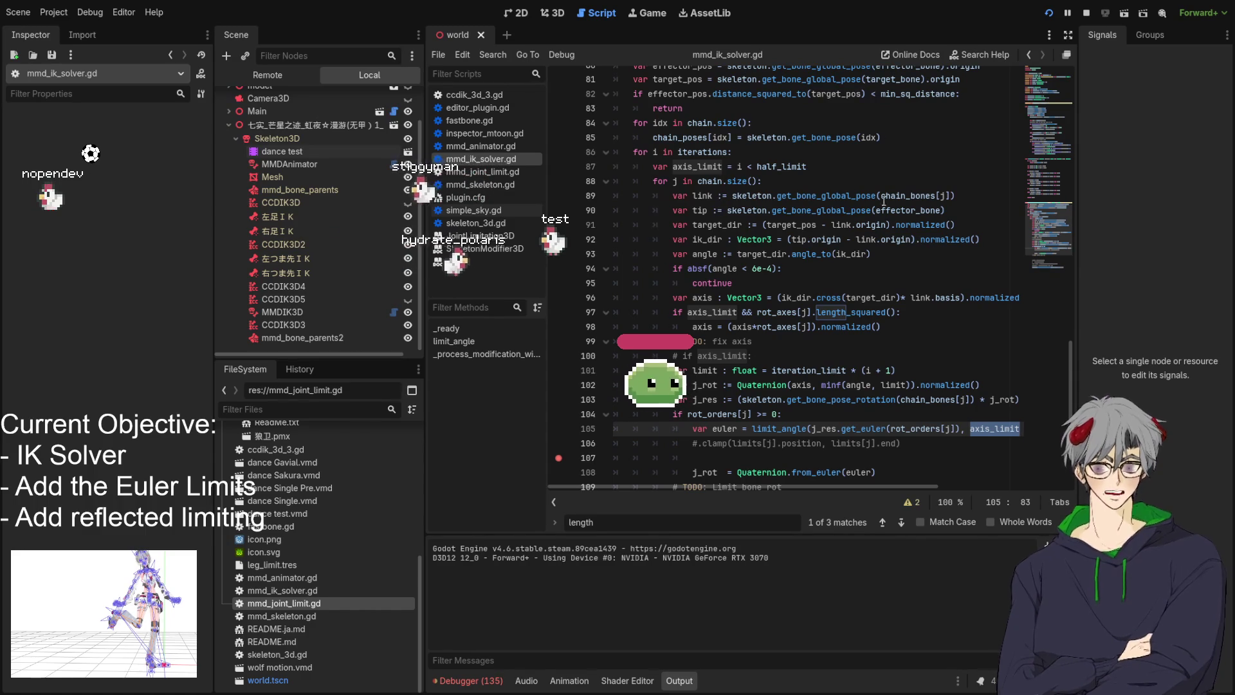
scroll(882, 297, down, 2)
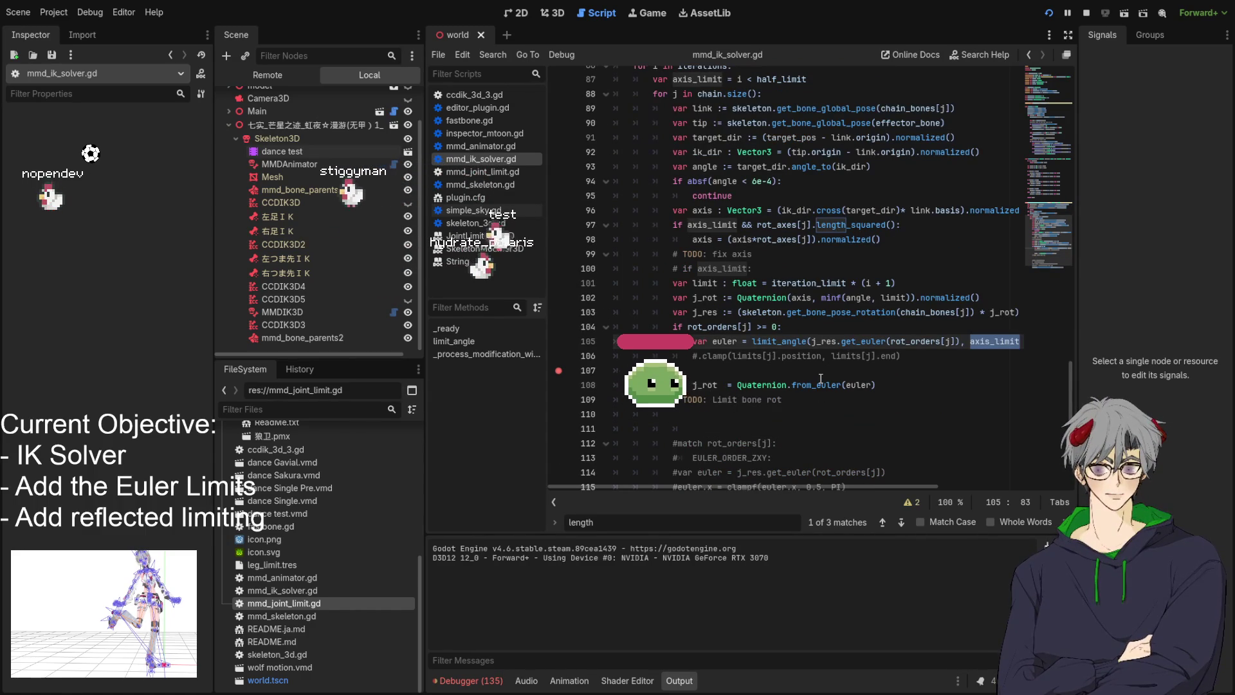
scroll(821, 378, up, 3)
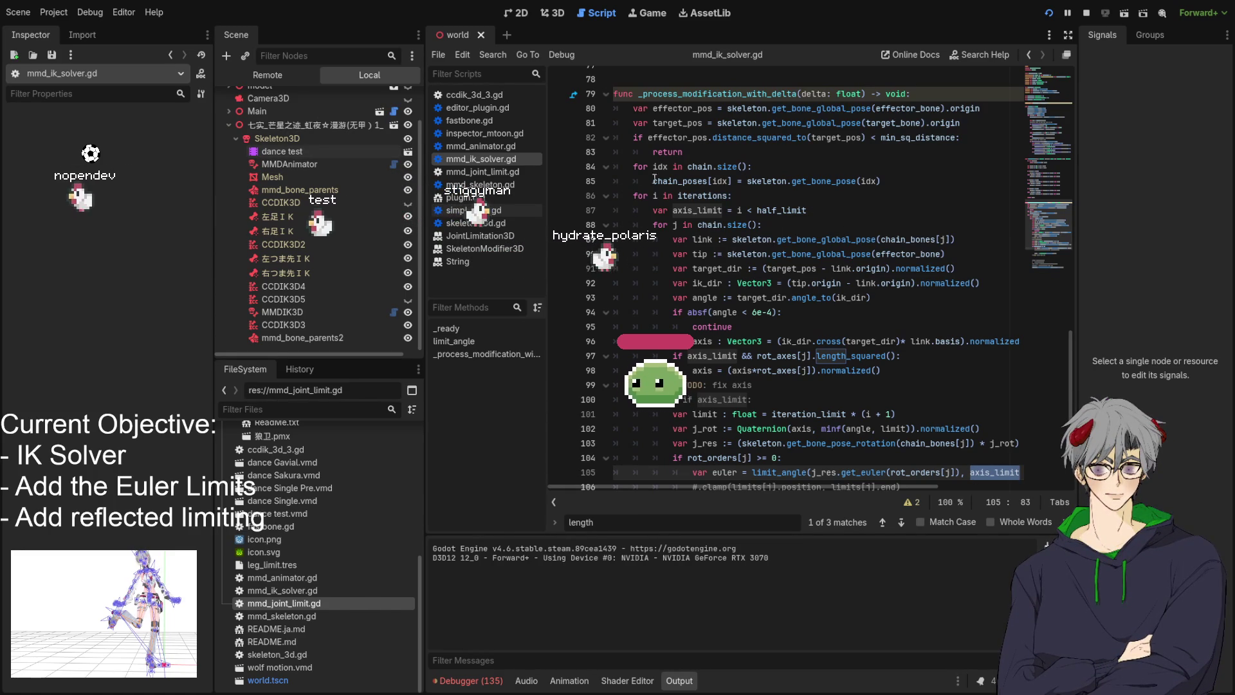
Scroll through mmd_ik_solver.gd, then switch to the 3D scene showing the posed model
scroll(296, 174, up, 2)
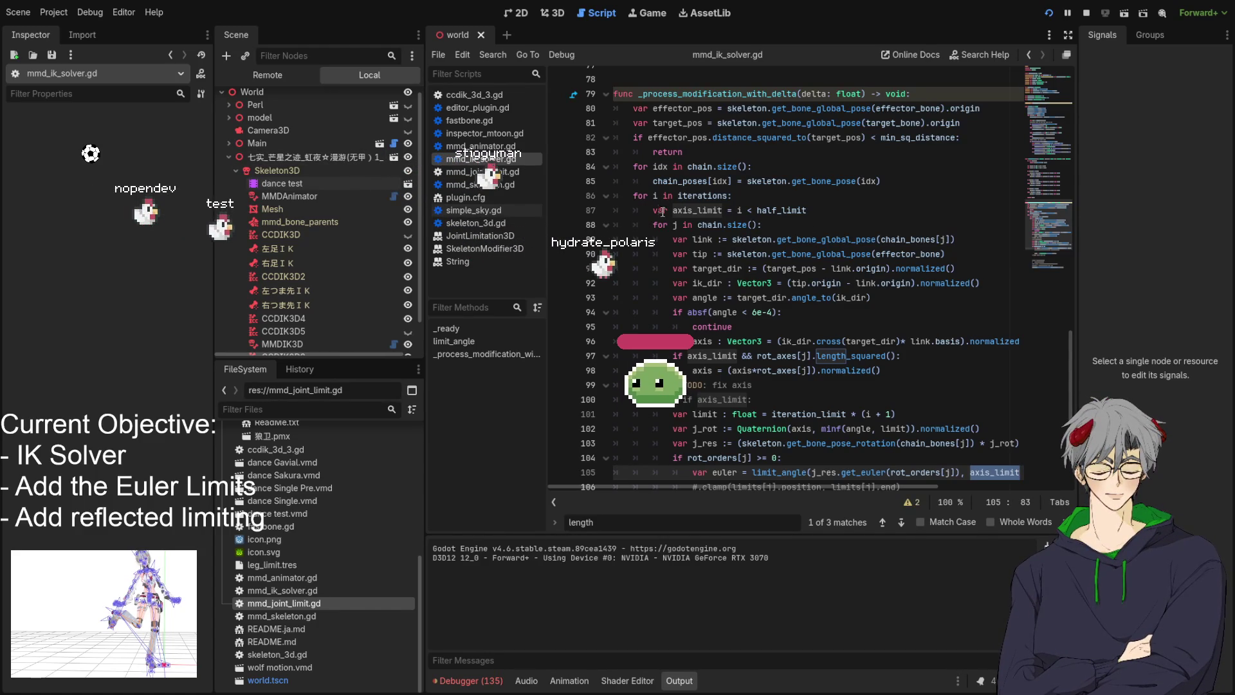
scroll(687, 285, down, 1)
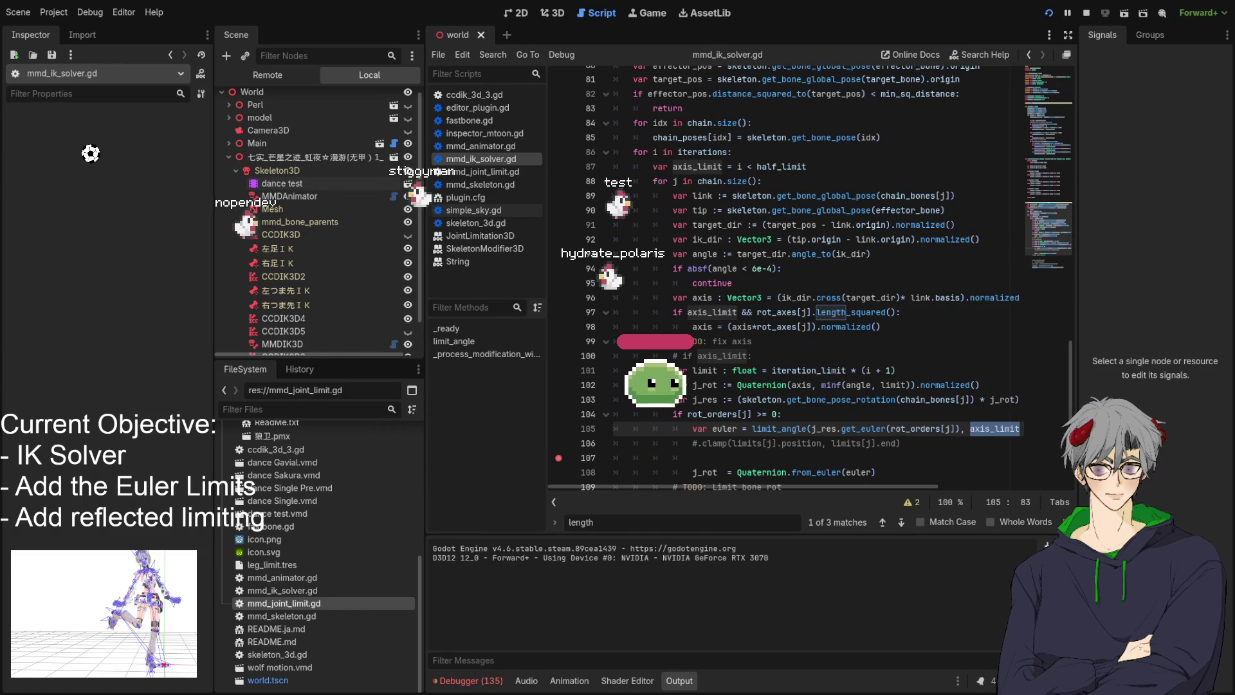
scroll(804, 276, down, 4)
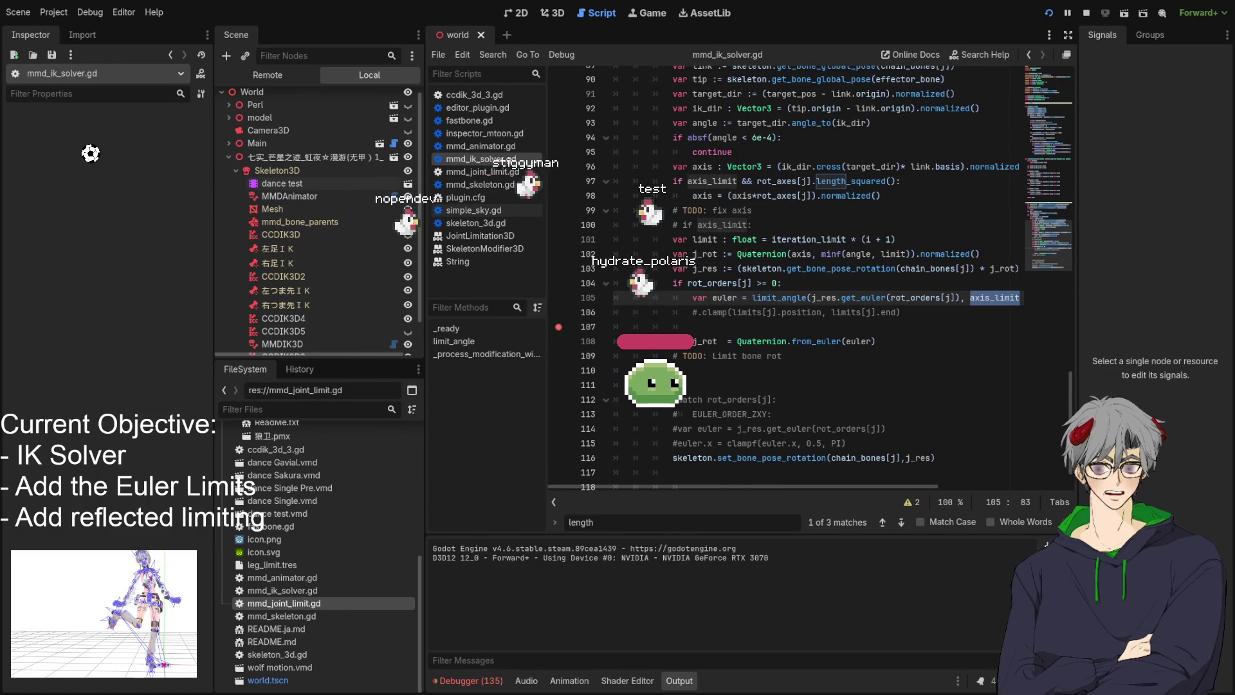
scroll(785, 277, up, 2)
scroll(785, 277, up, 3)
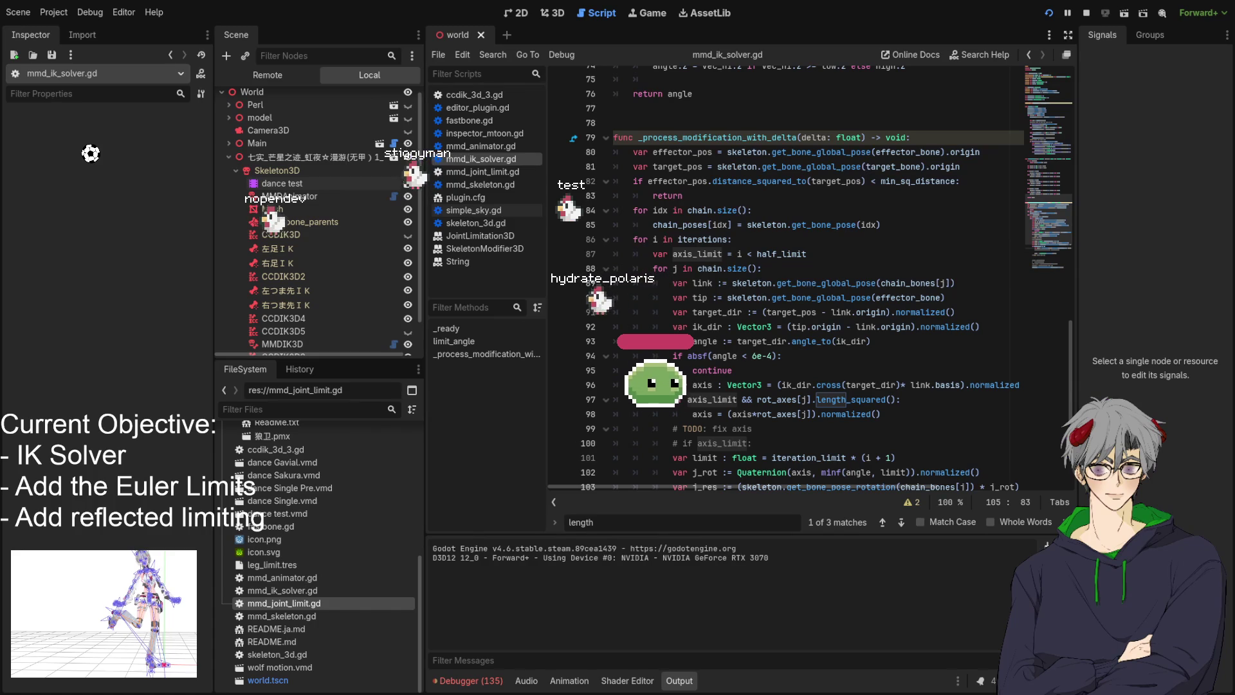
click(554, 15)
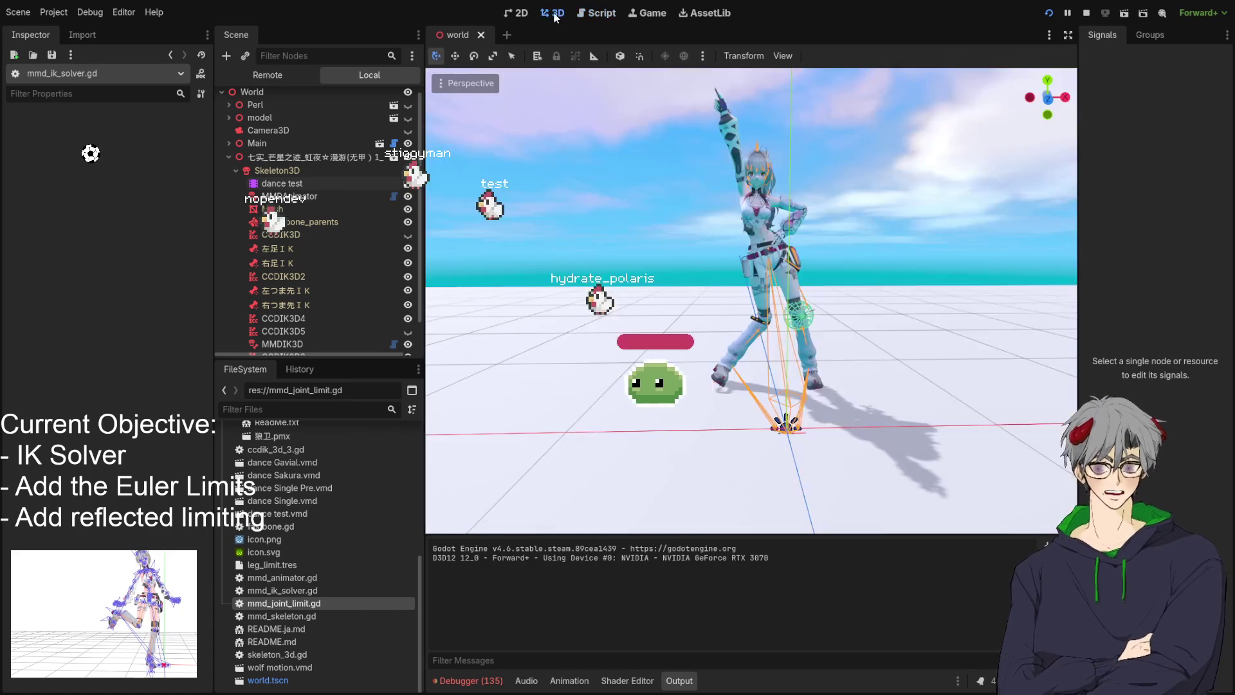
mouse_move(781, 303)
mouse_down()
mouse_move(808, 339)
mouse_move(912, 349)
mouse_move(889, 385)
mouse_move(508, 422)
mouse_up()
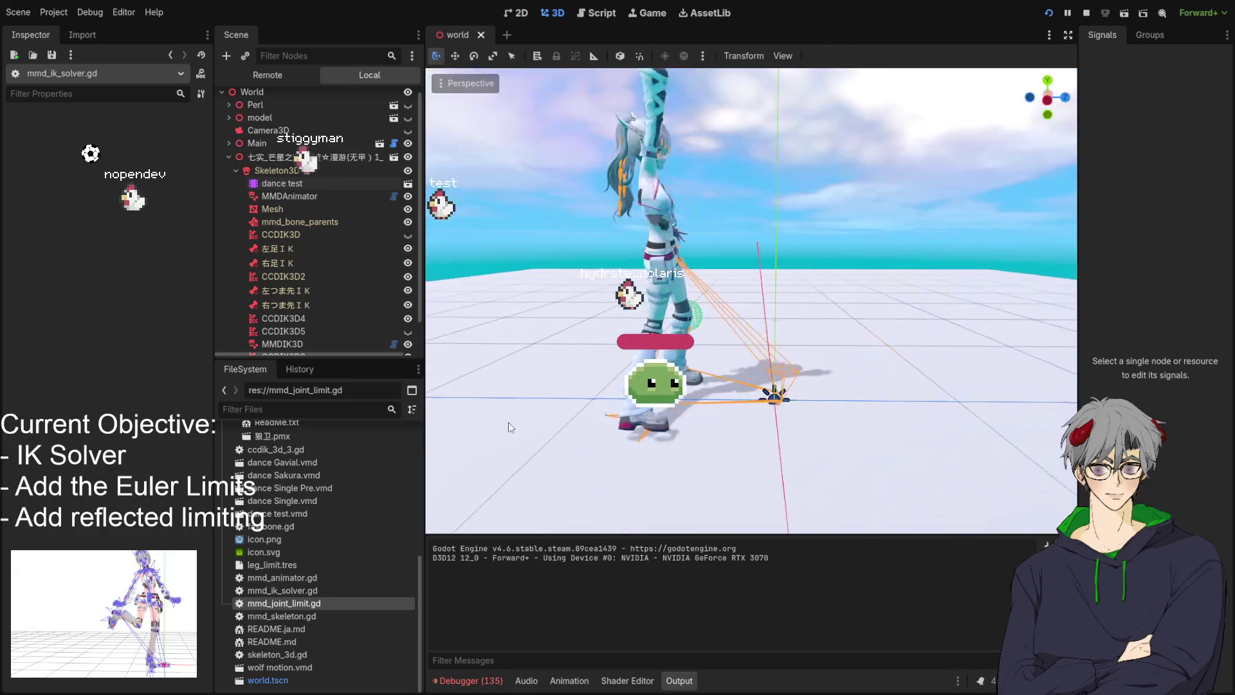
drag(570, 275, 509, 268)
drag(437, 345, 799, 349)
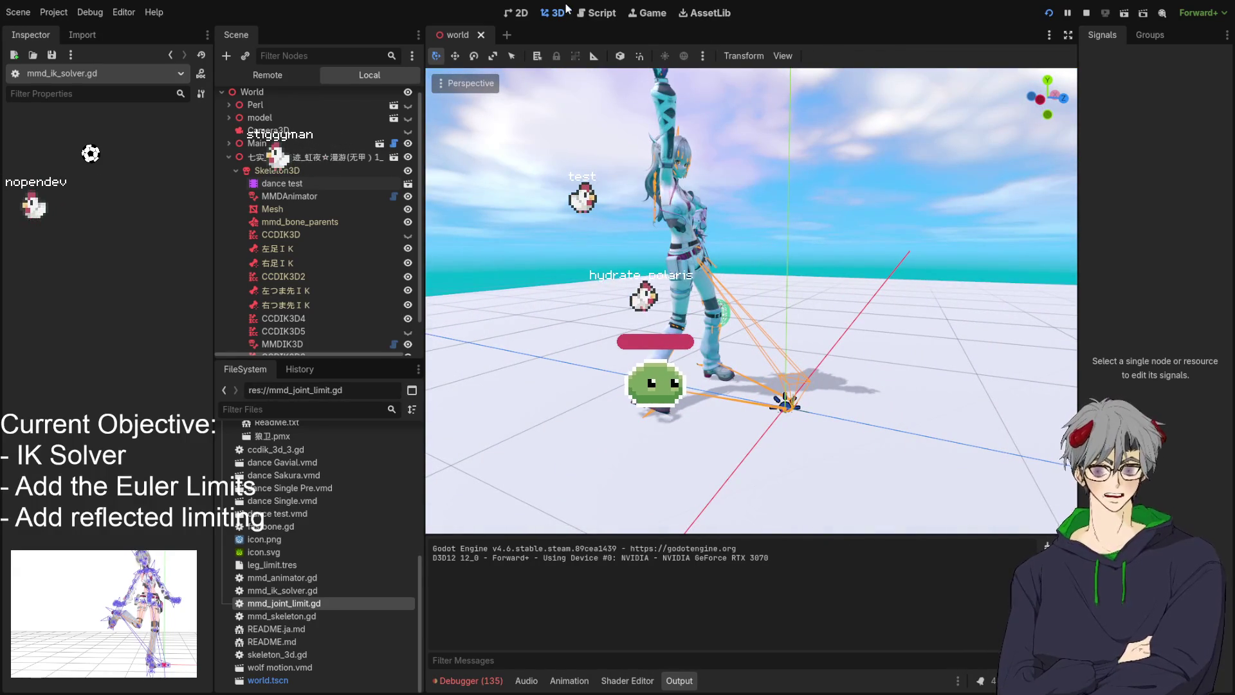
mouse_move(747, 233)
mouse_down()
mouse_move(785, 276)
mouse_move(755, 307)
mouse_move(593, 210)
mouse_up()
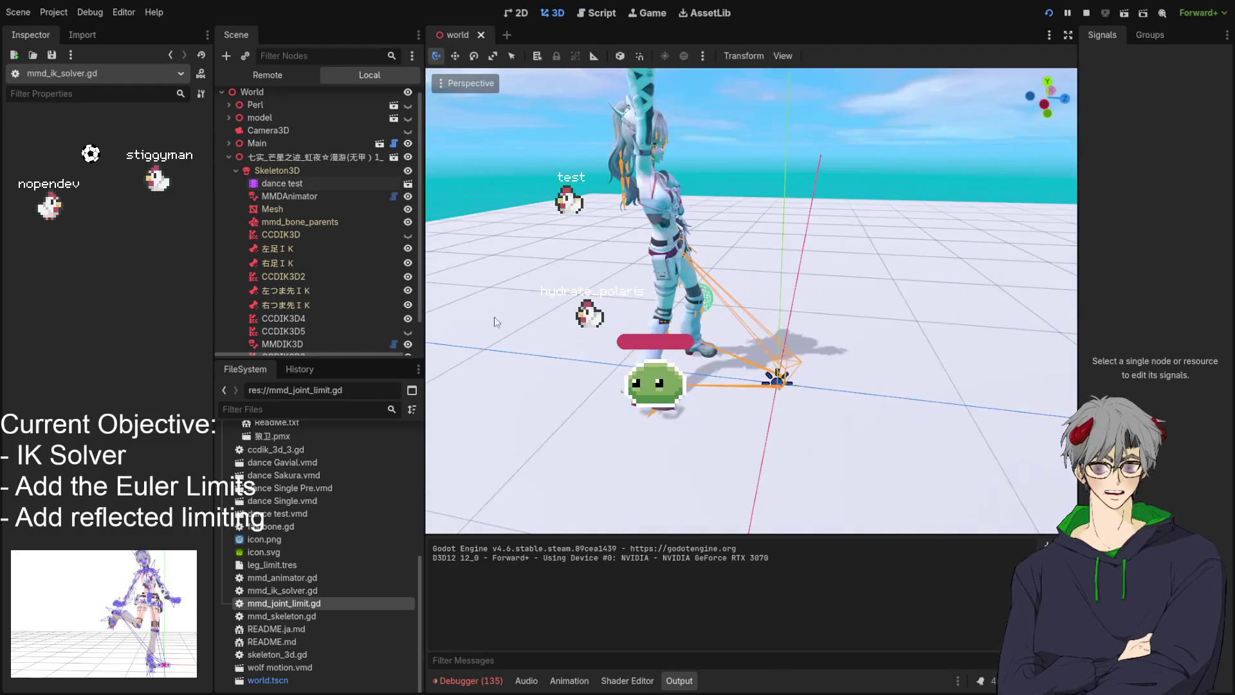
drag(619, 307, 736, 287)
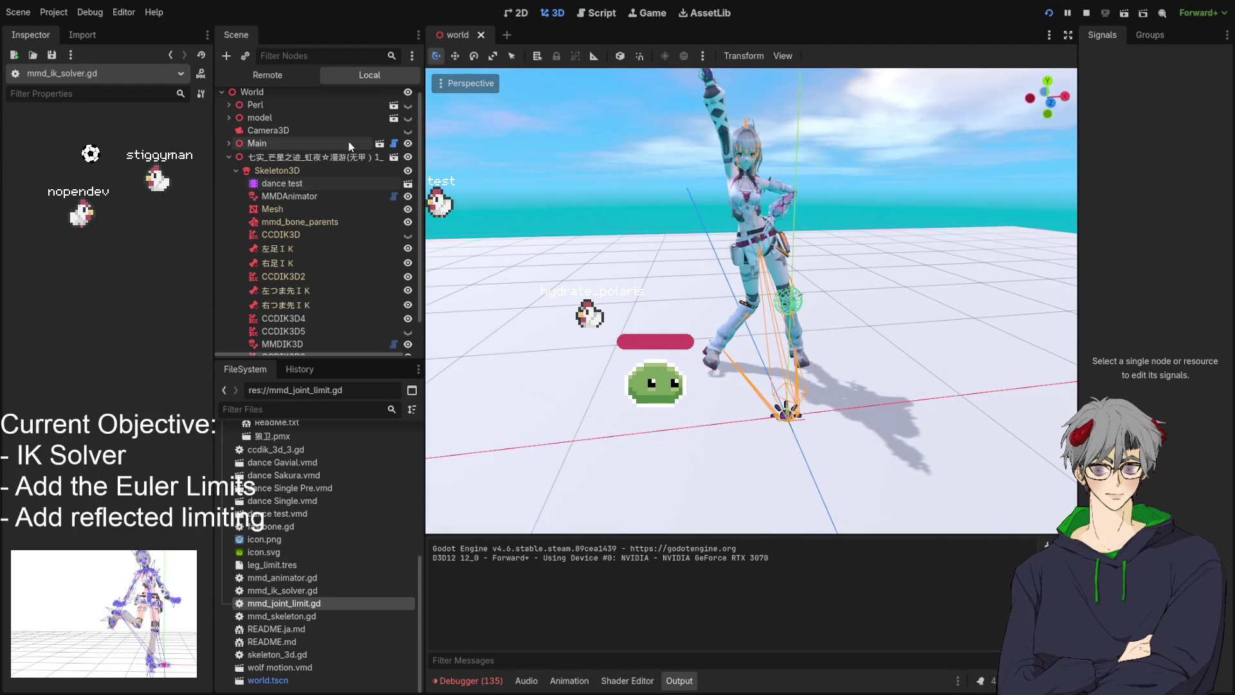
drag(843, 293, 878, 288)
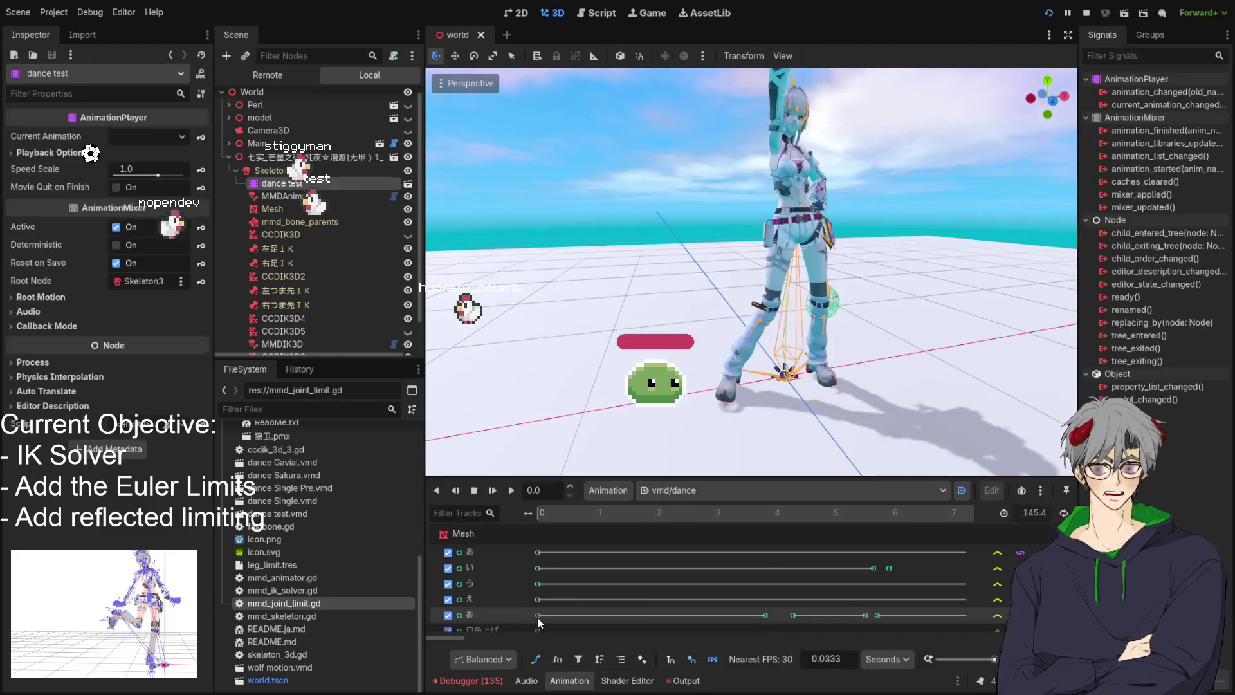
Orbit around the dancing model, then return to the script's vec_l1 and vec_h1 declarations
drag(763, 404, 849, 425)
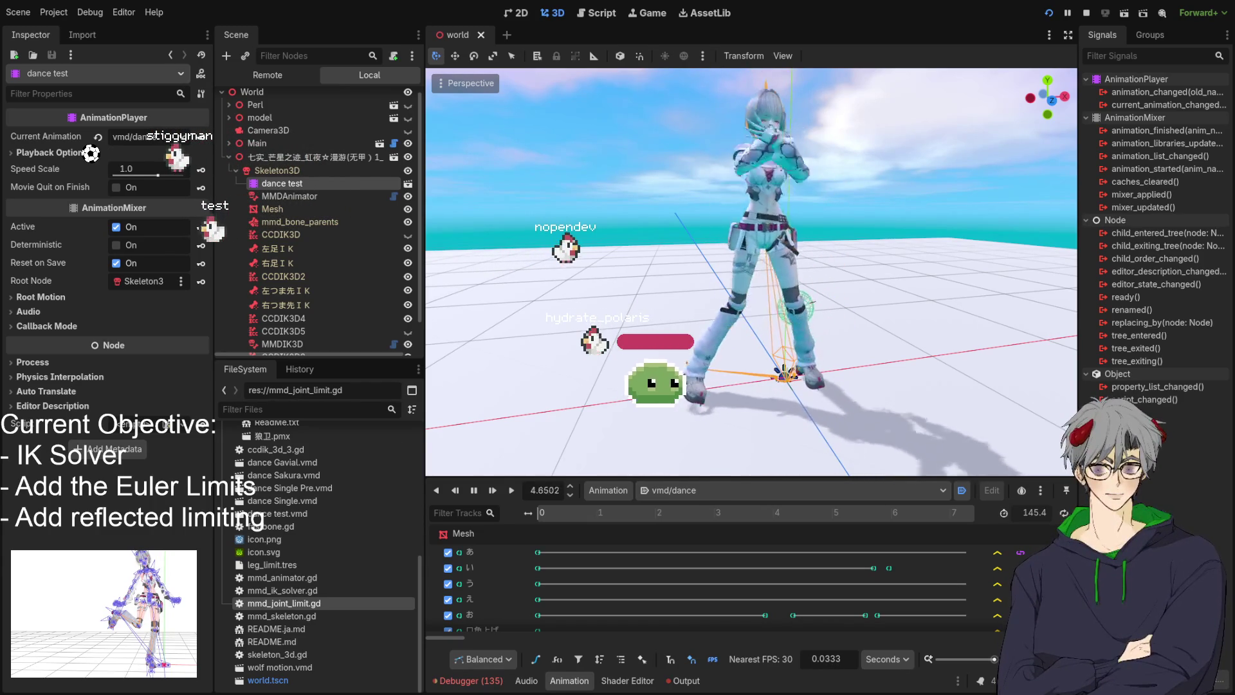
key(ctrl+F3)
drag(634, 167, 852, 182)
click(809, 195)
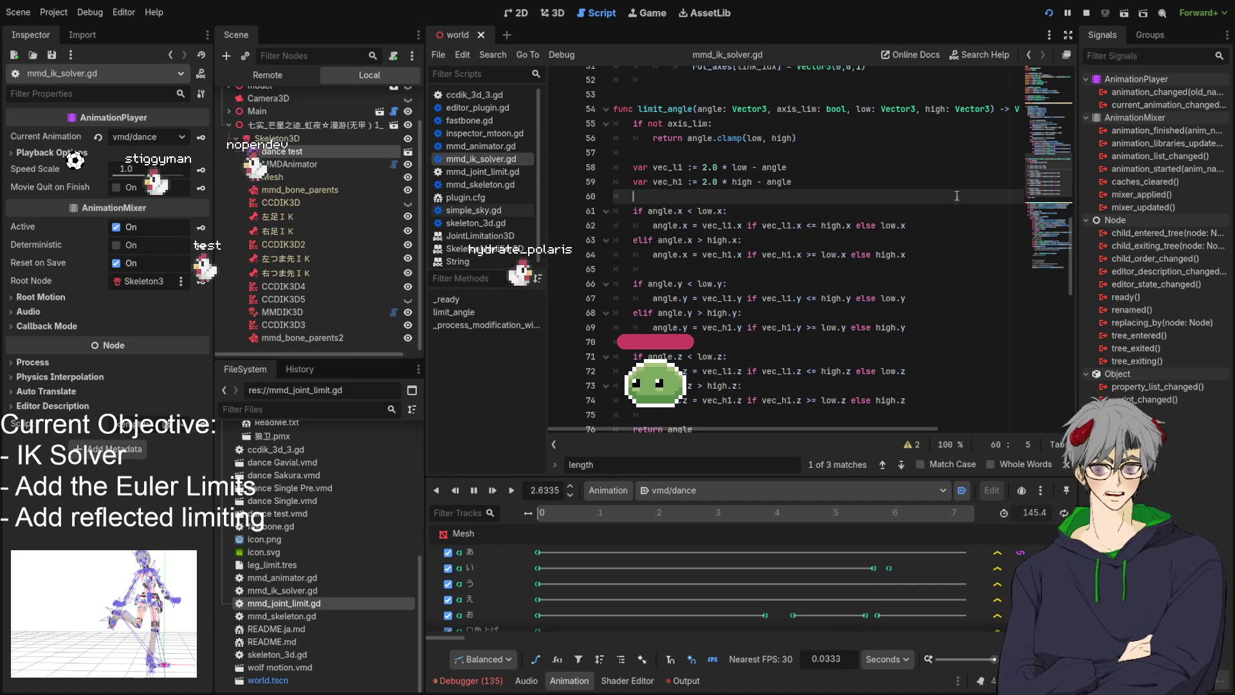
scroll(862, 232, down, 2)
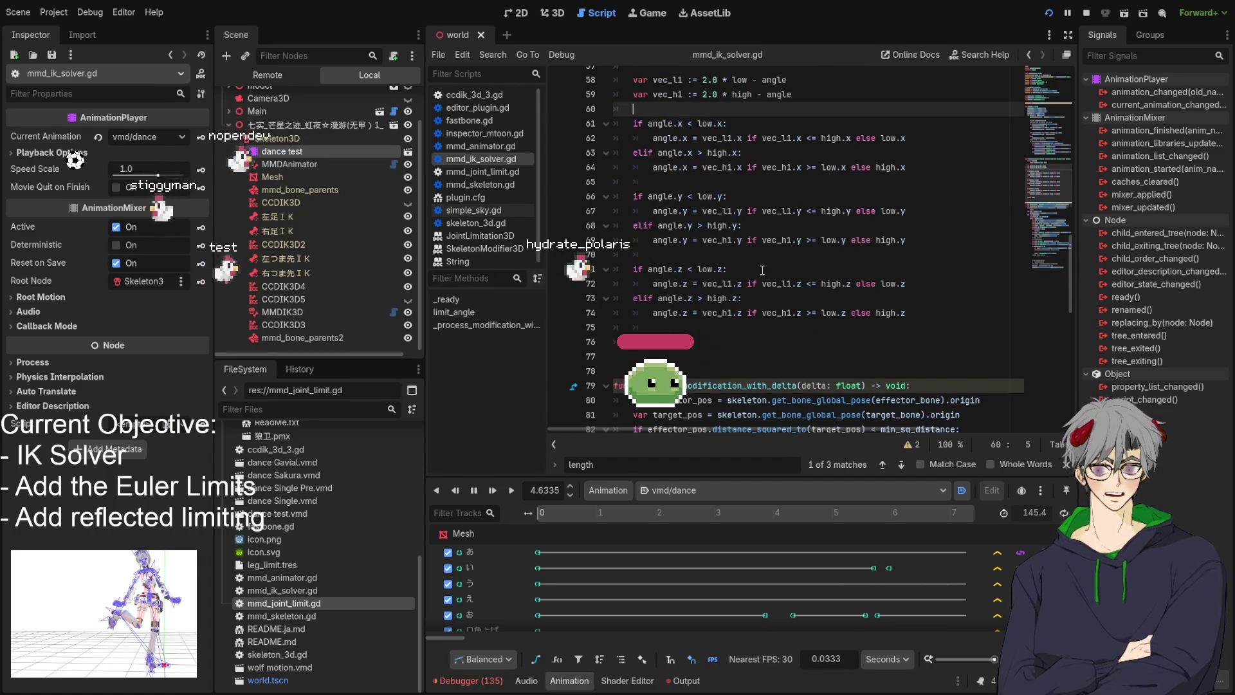
scroll(733, 273, down, 4)
scroll(732, 273, up, 4)
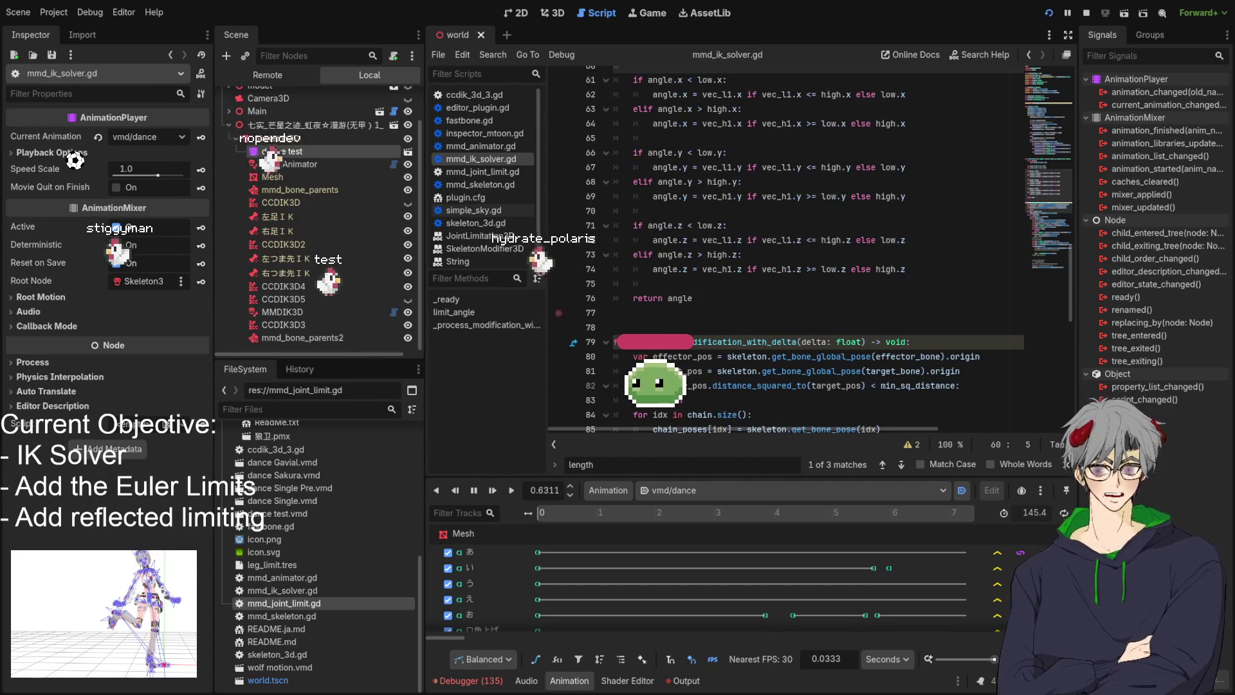
scroll(772, 257, up, 3)
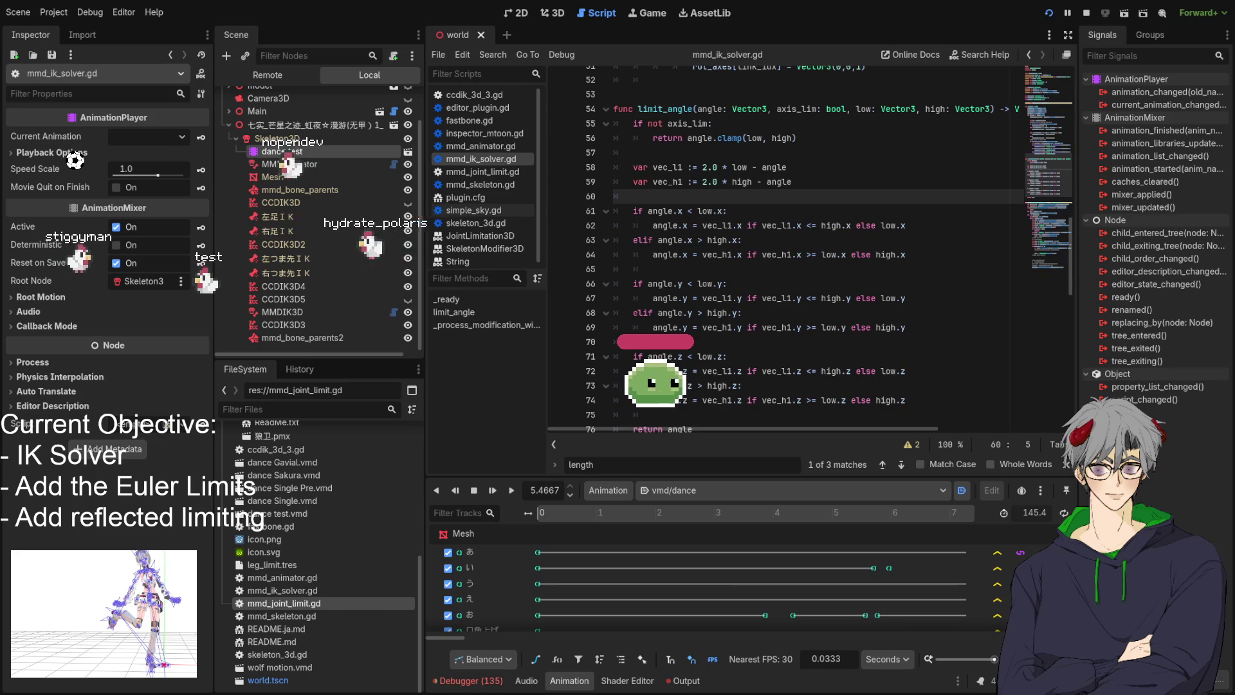
scroll(785, 258, down, 2)
scroll(785, 257, up, 2)
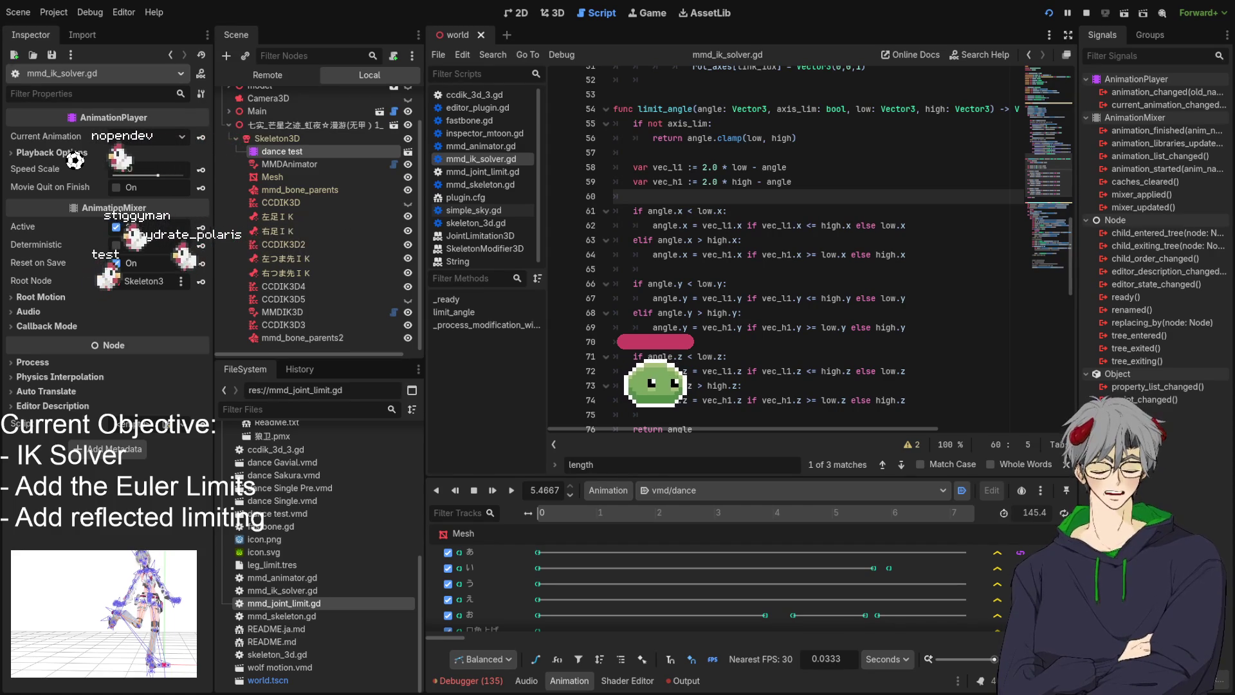
click(758, 225)
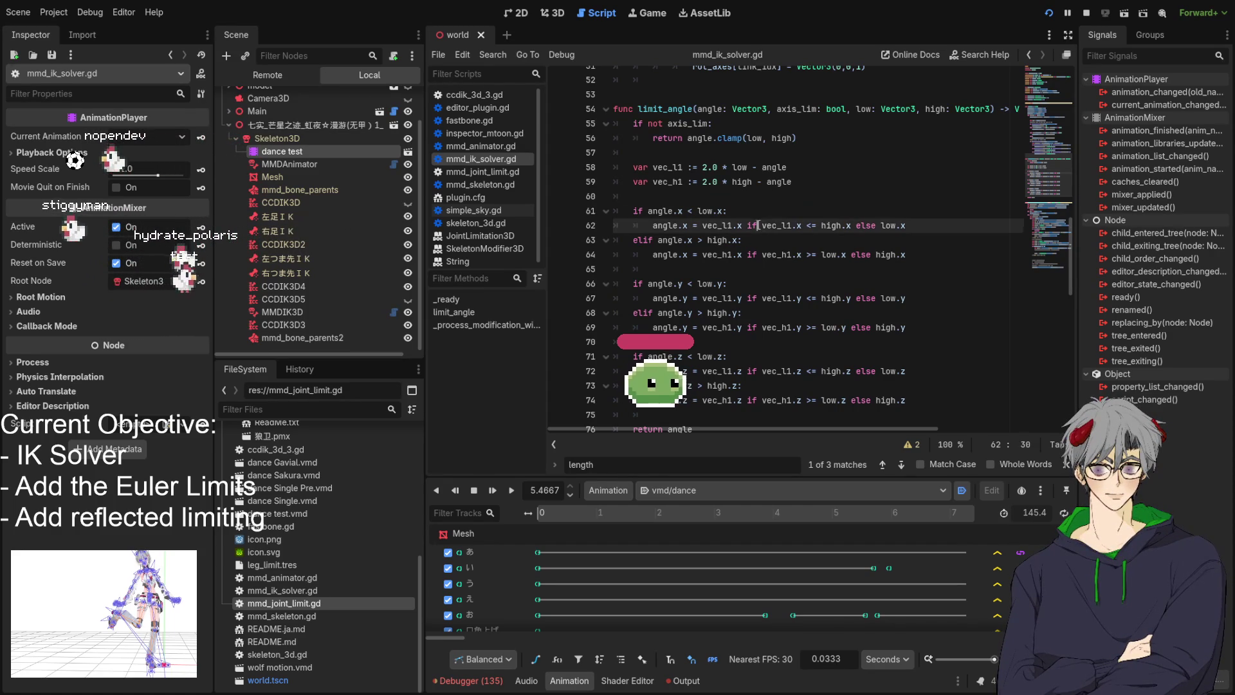
double_click(724, 225)
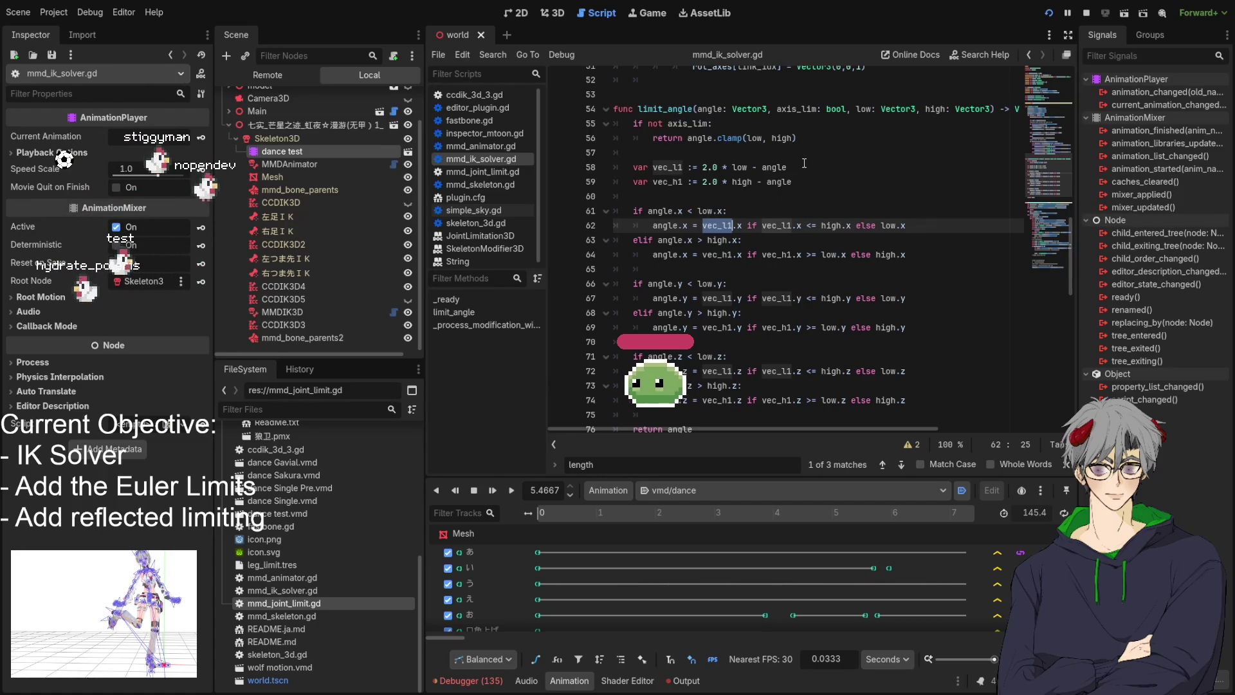
double_click(706, 211)
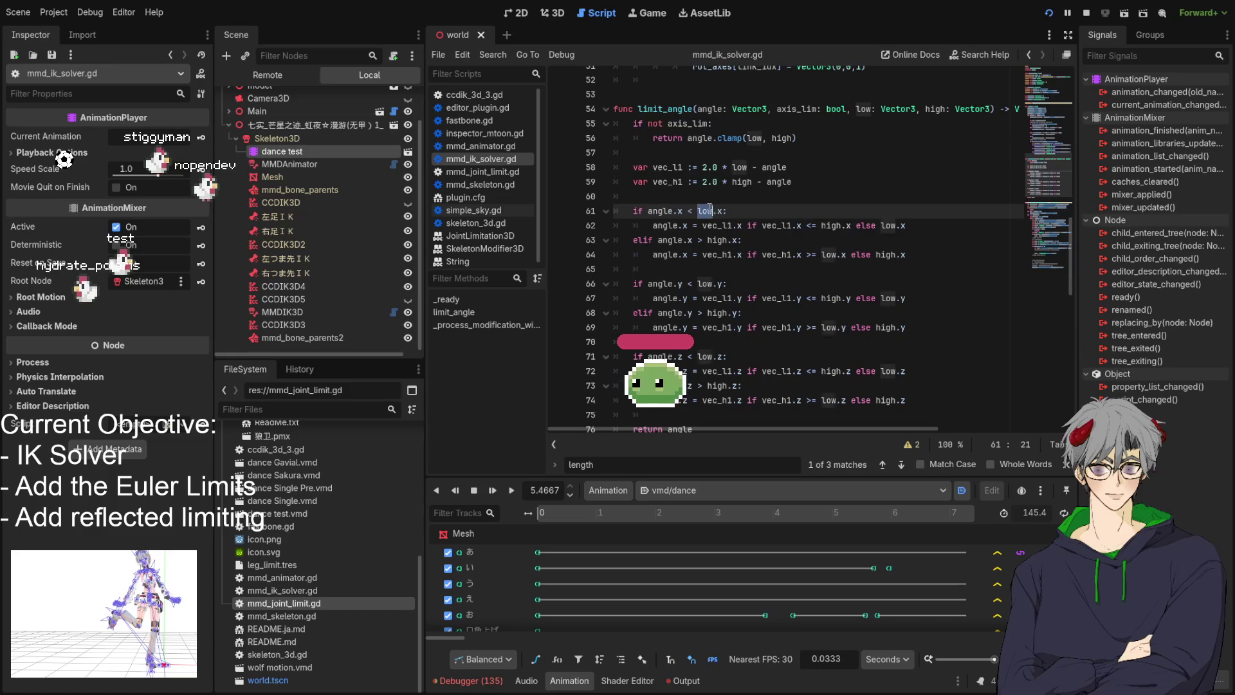
scroll(821, 223, up, 1)
click(722, 254)
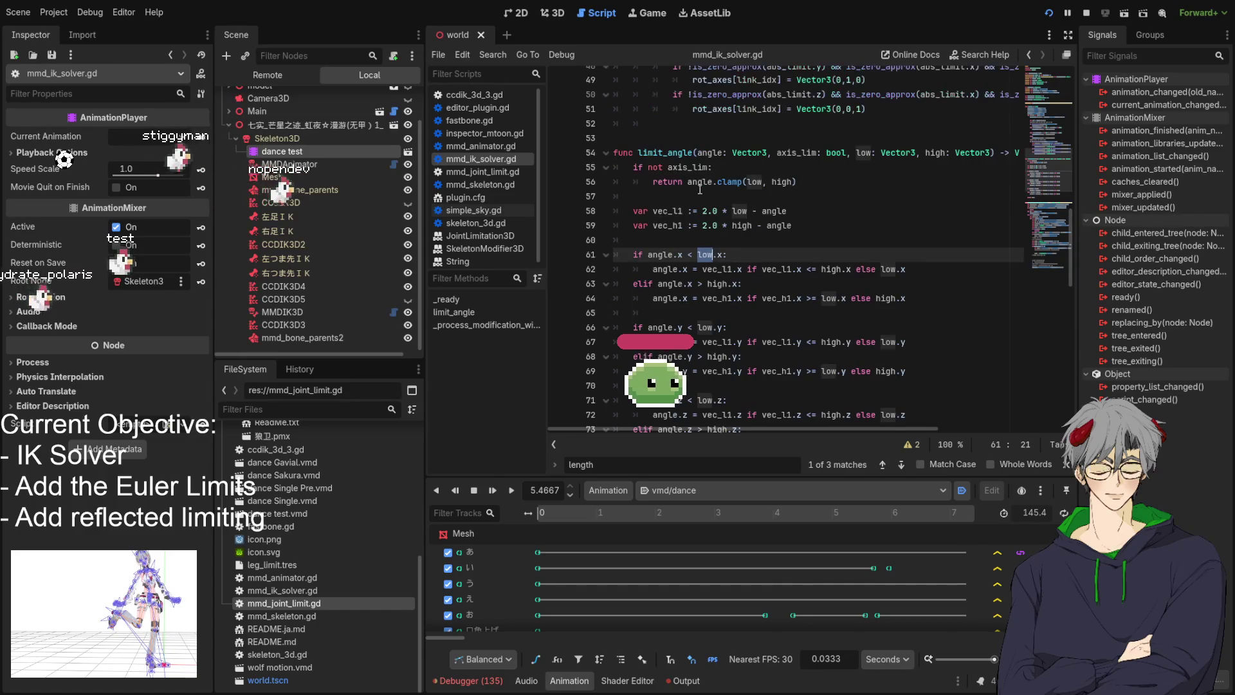
drag(722, 254, 693, 255)
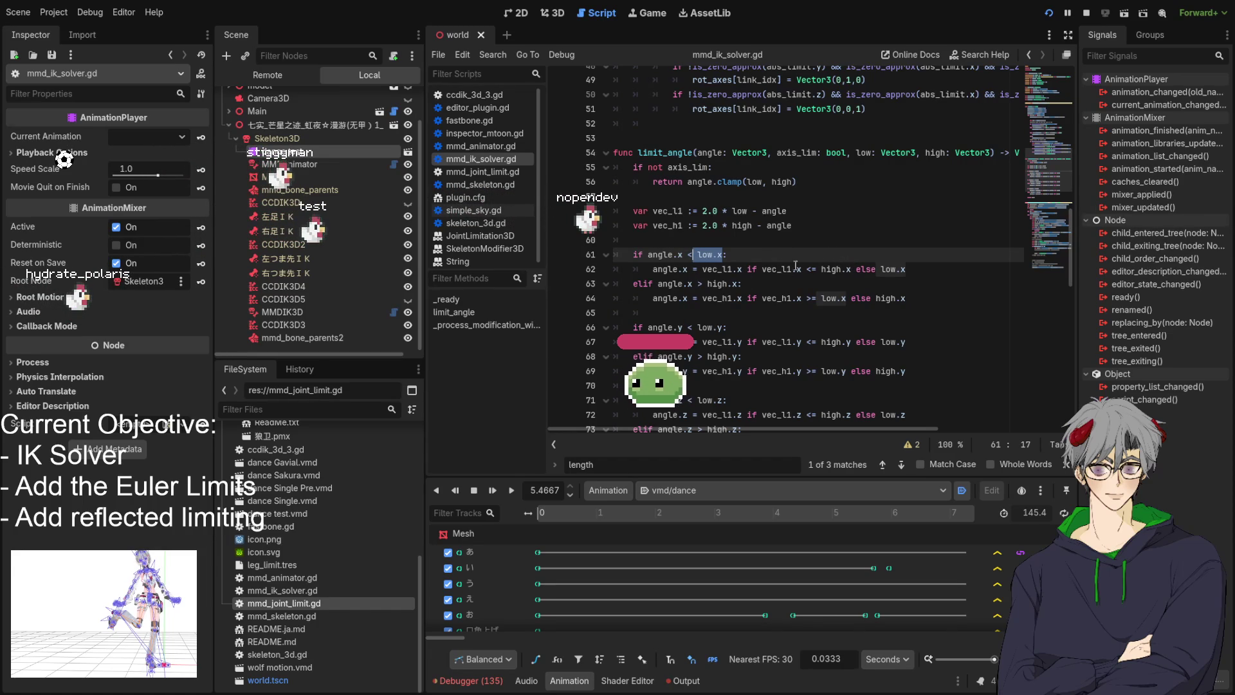
click(850, 269)
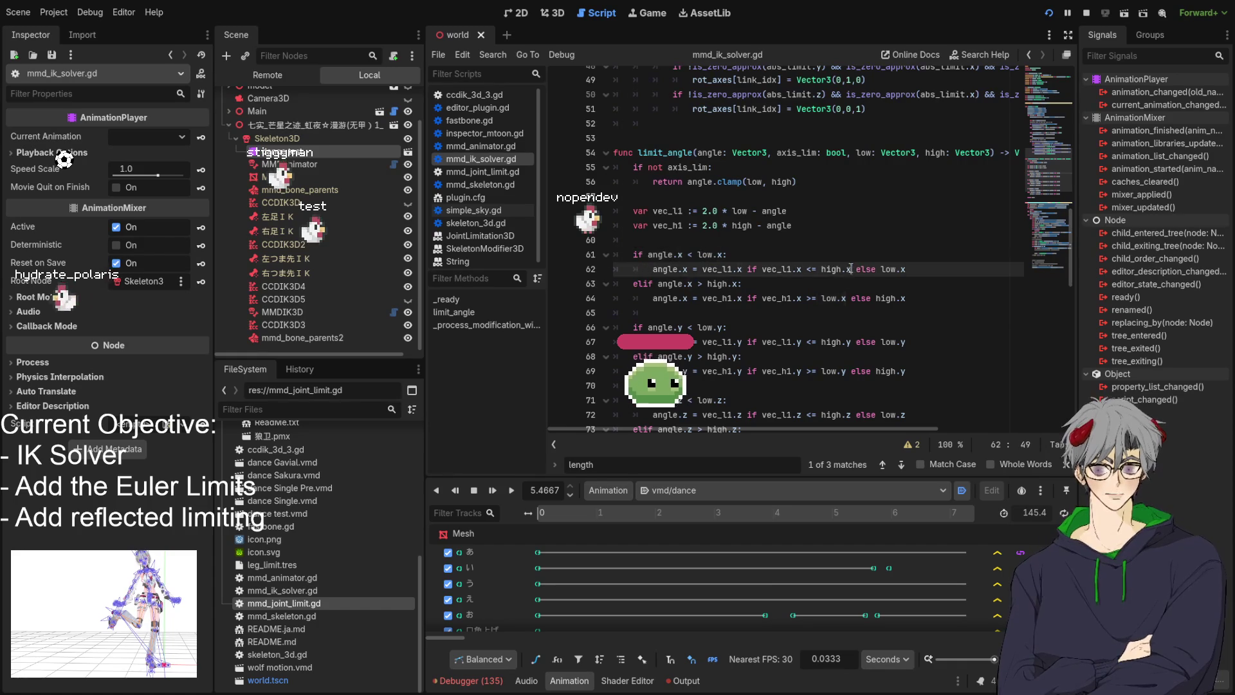
drag(850, 269, 821, 268)
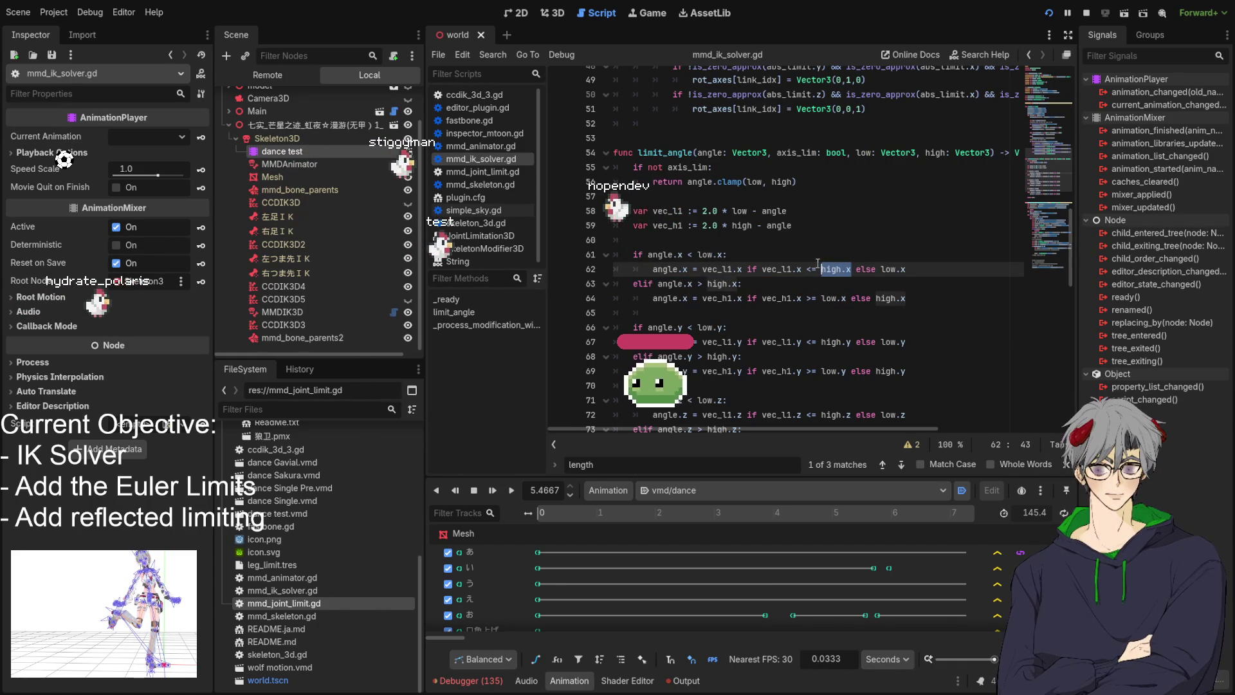
click(740, 269)
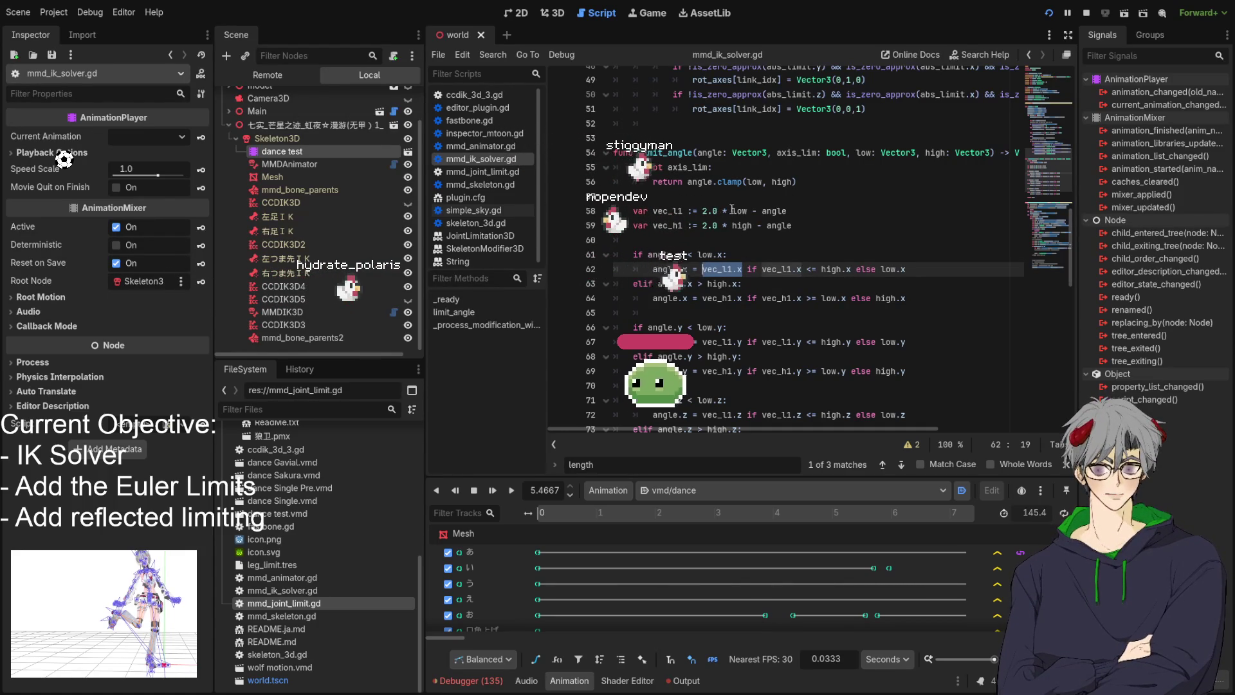
click(707, 211)
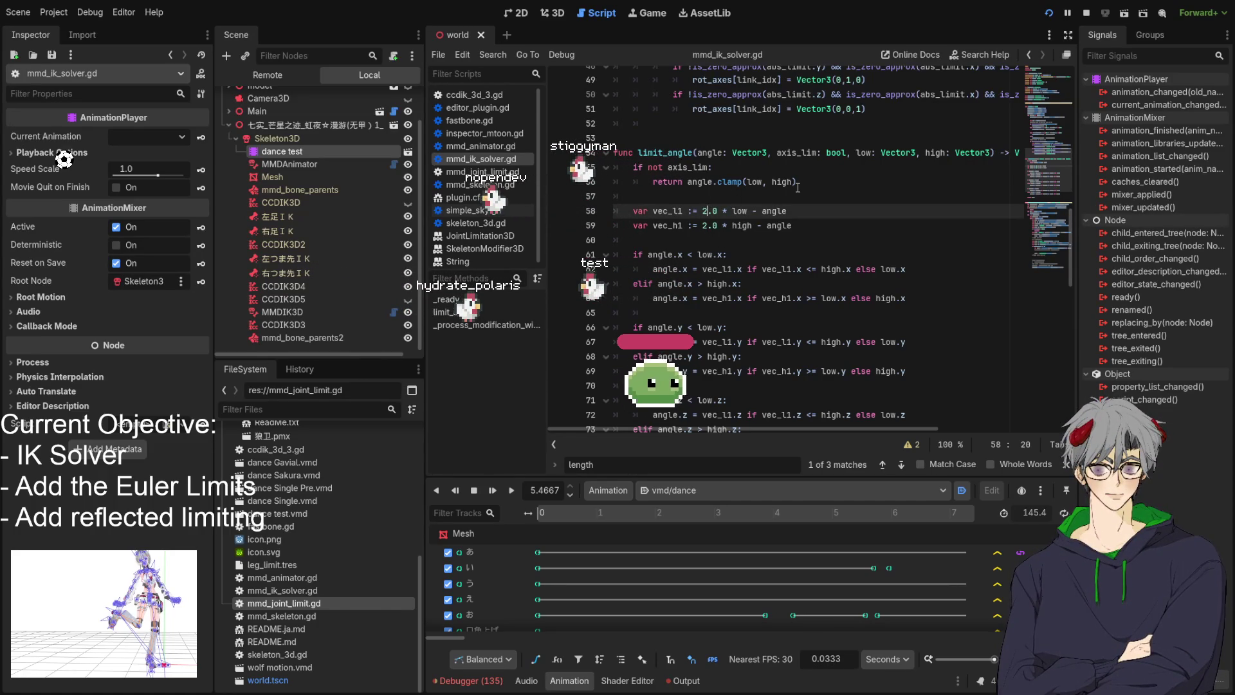
double_click(723, 270)
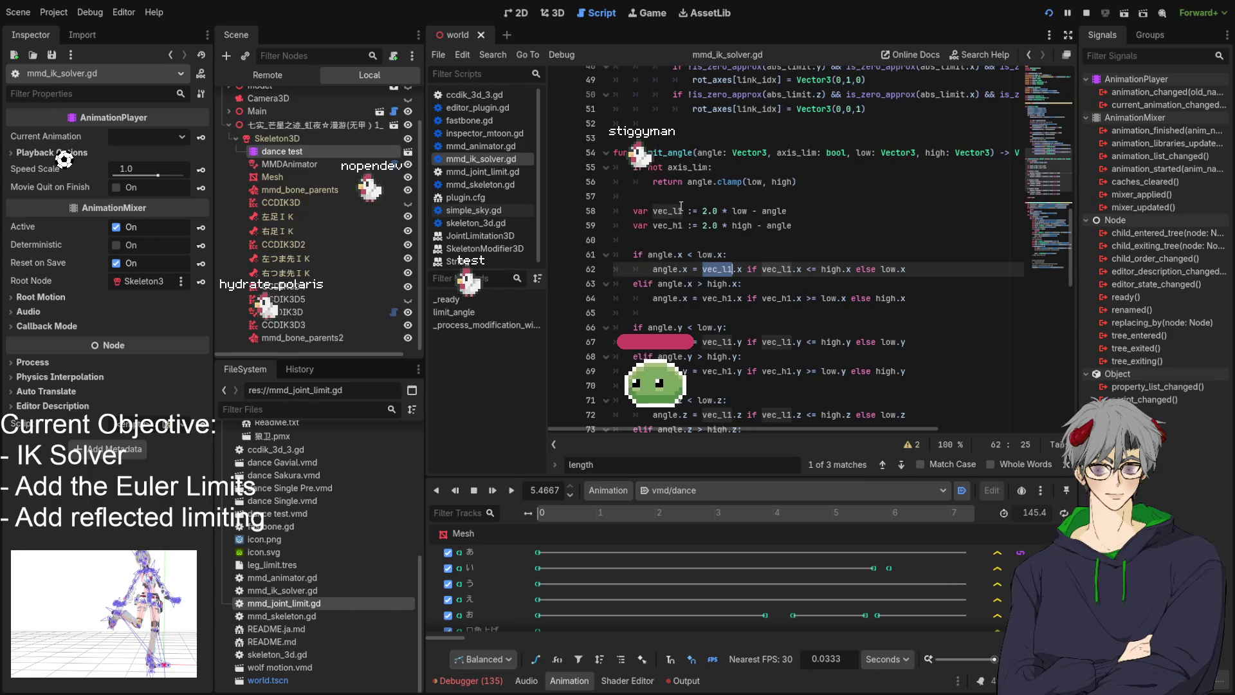
click(704, 212)
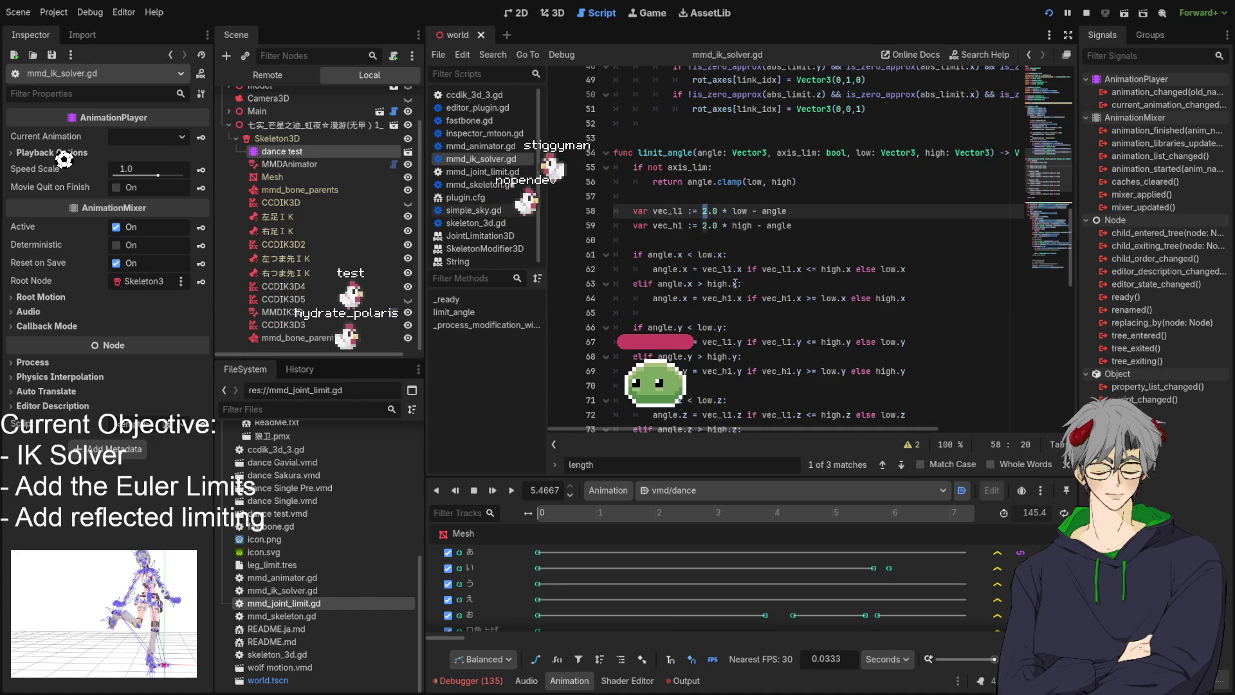
drag(658, 284, 740, 284)
double_click(690, 284)
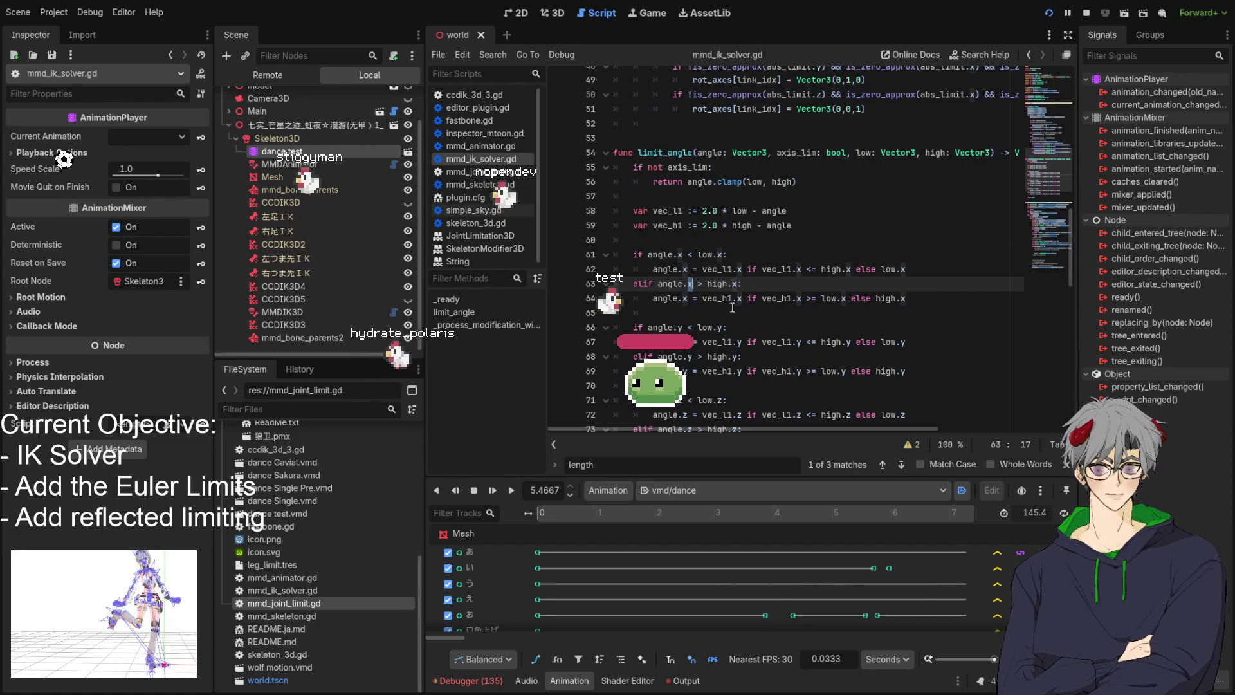
double_click(777, 298)
key(shift+Right)
key(shift+Right)
key(shift+Right)
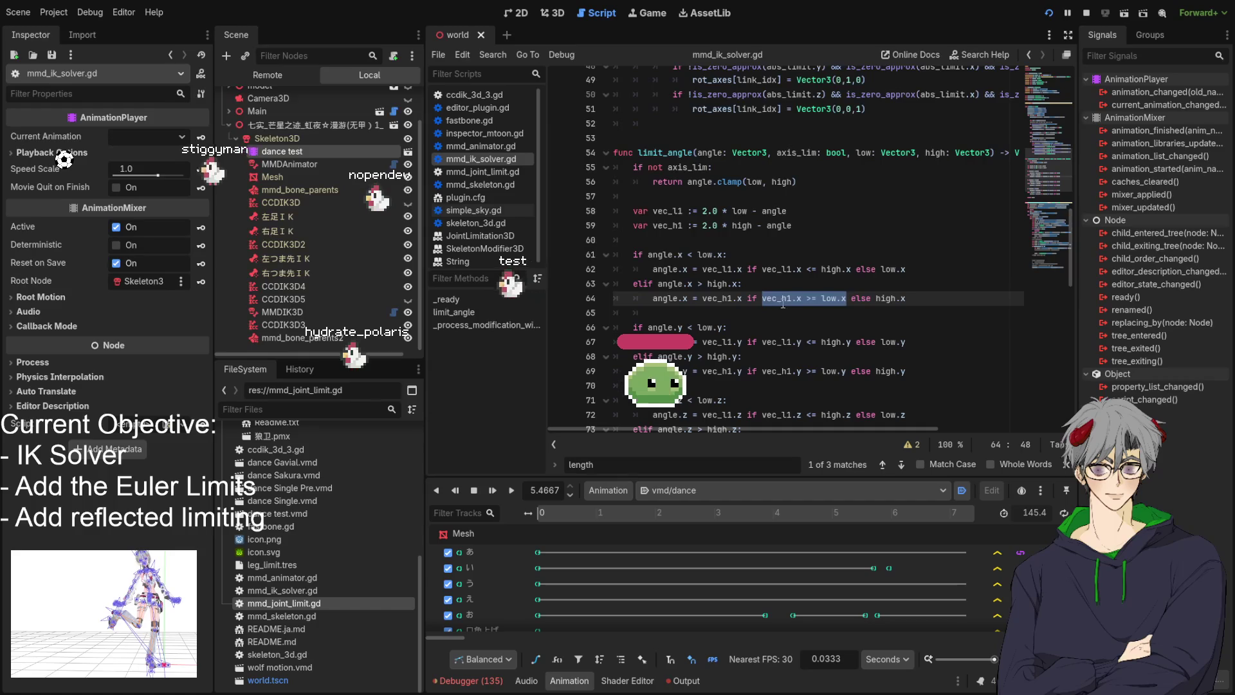
key(shift+Left)
key(shift+Left)
key(shift+Left)
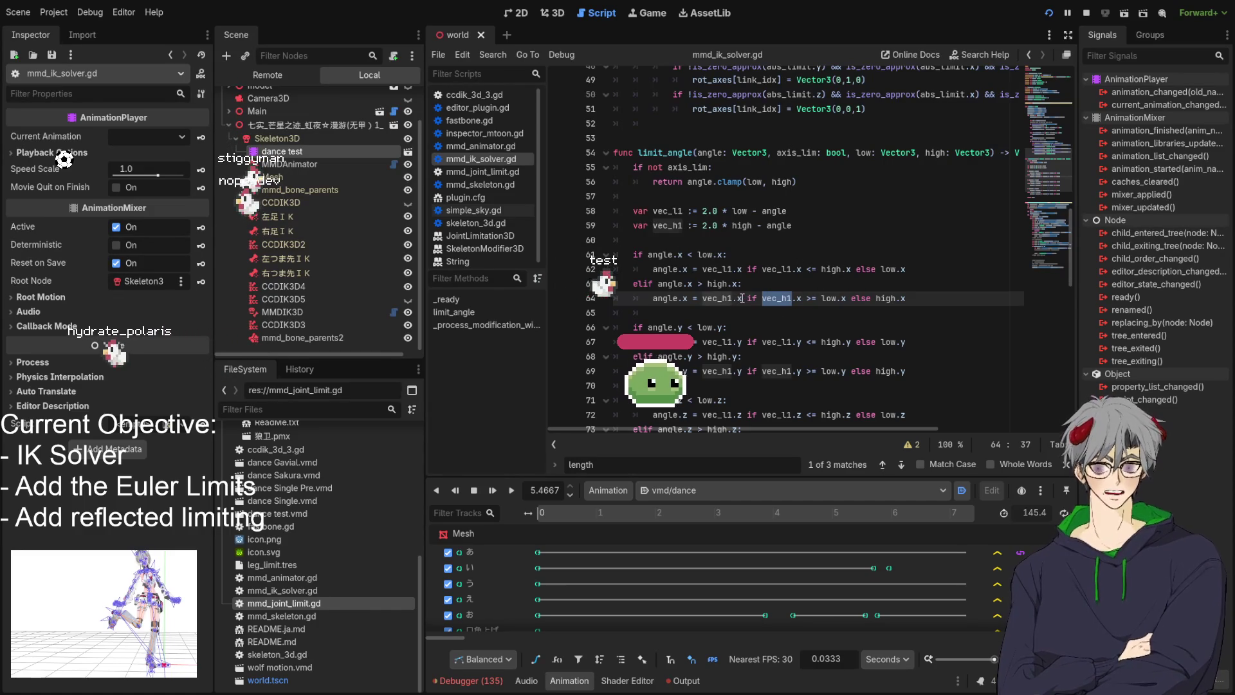
drag(742, 298, 703, 298)
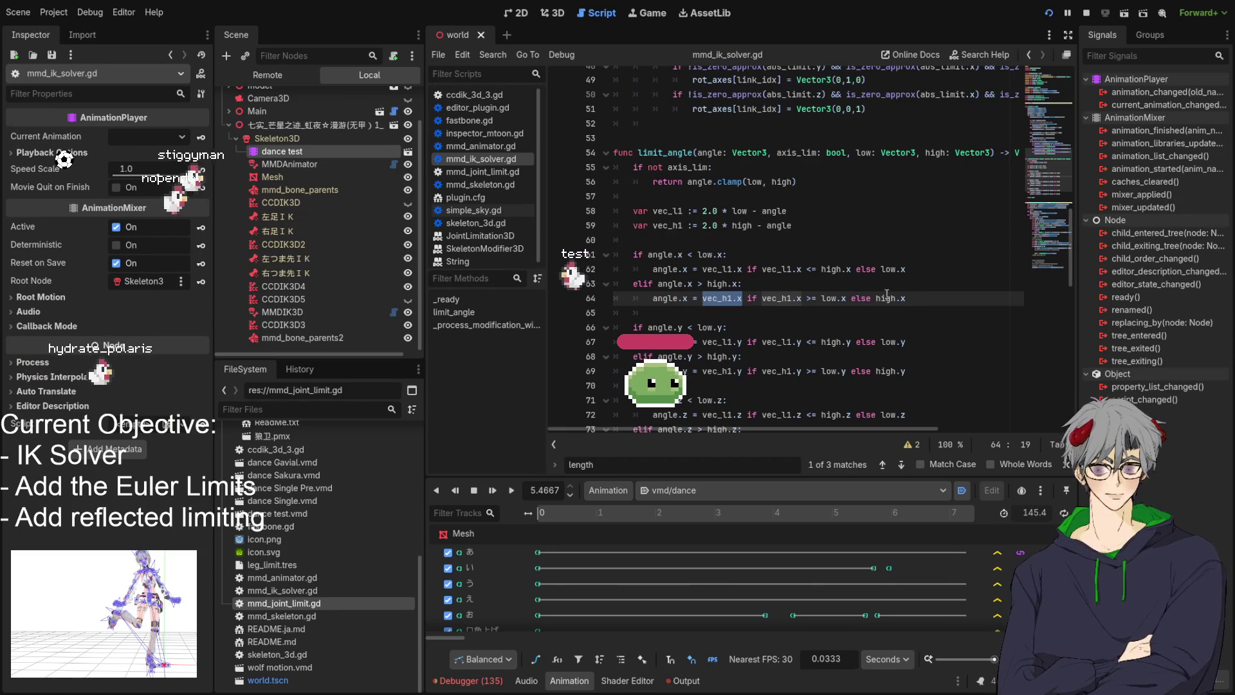
click(906, 298)
drag(906, 299, 880, 300)
click(811, 287)
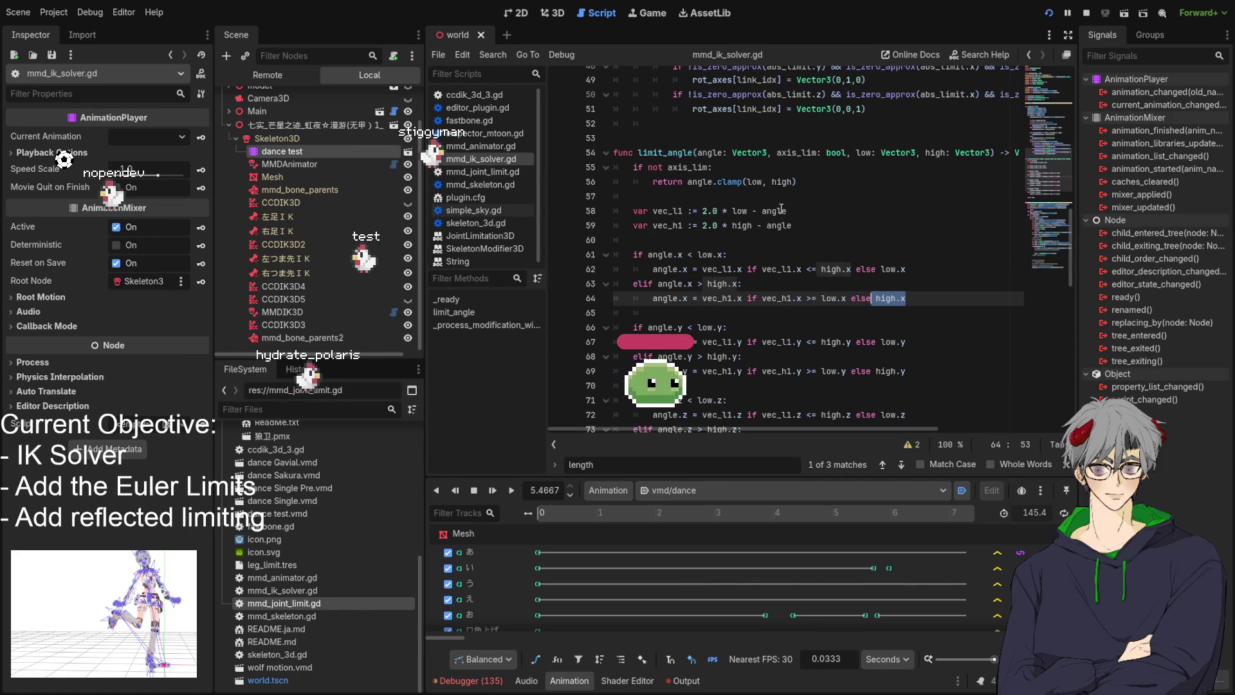
scroll(707, 174, down, 8)
Review the j_rot and j_res lines in the IK loop, then jump to _process_modification_with_delta
scroll(740, 206, up, 7)
scroll(777, 246, up, 5)
scroll(777, 246, down, 14)
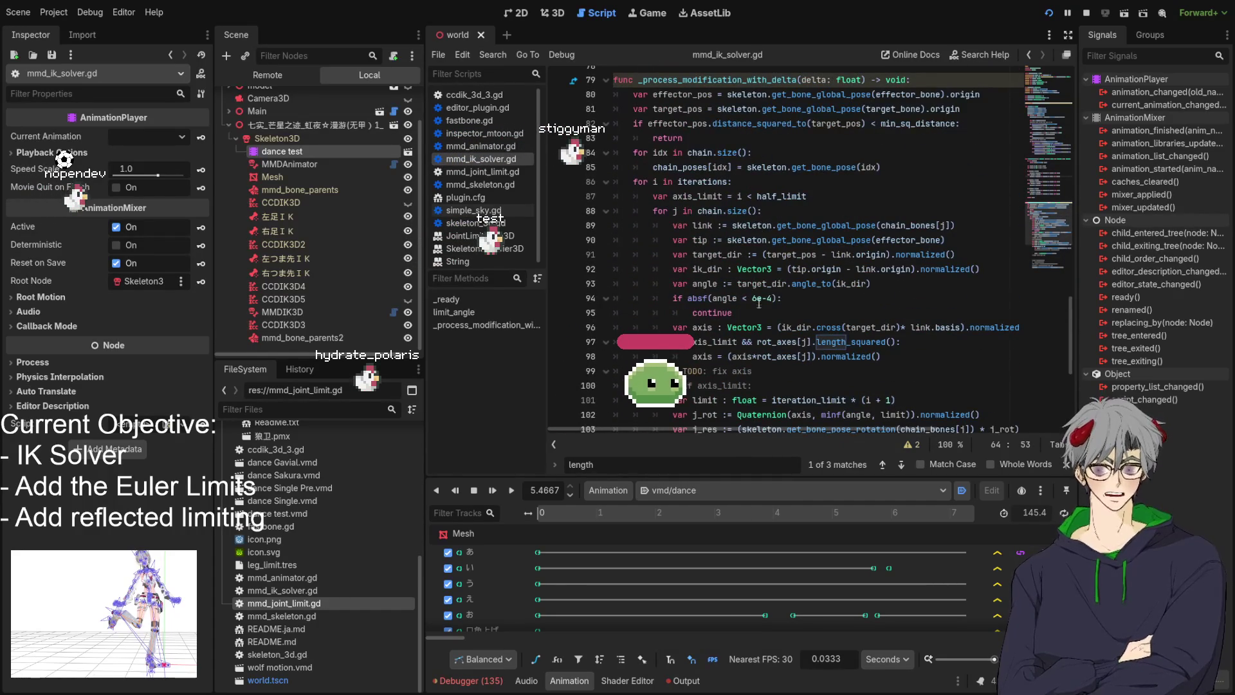
scroll(757, 227, down, 3)
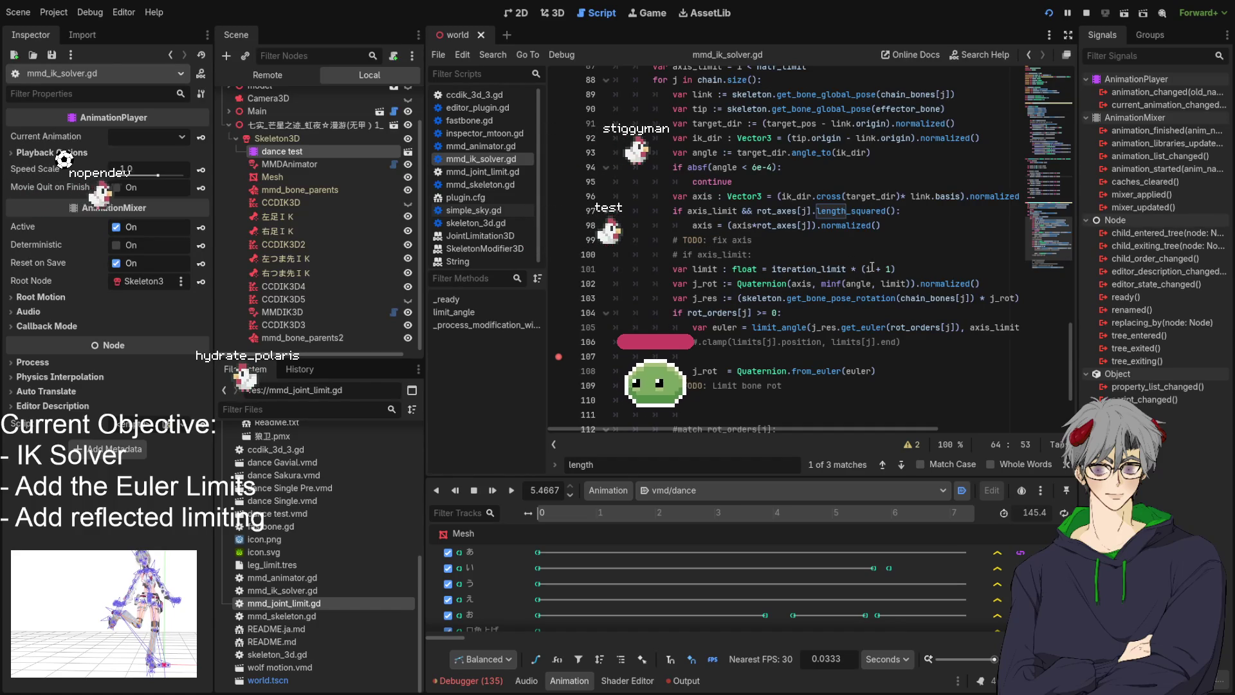
double_click(703, 372)
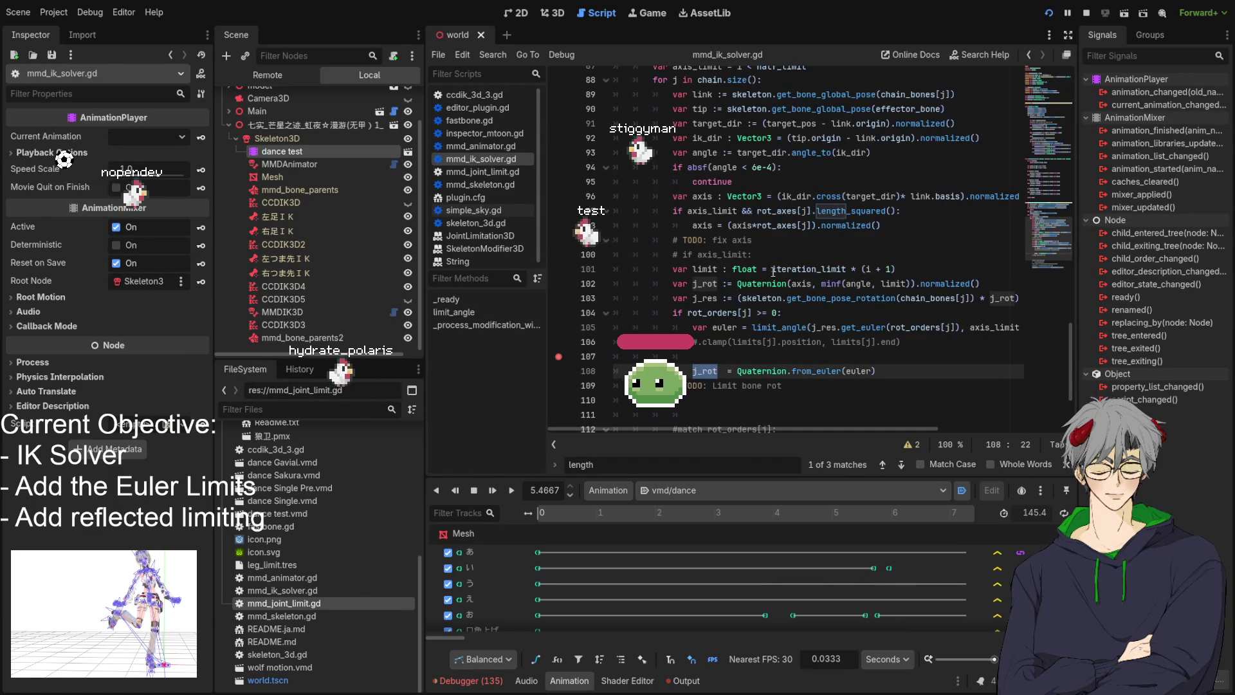
double_click(704, 298)
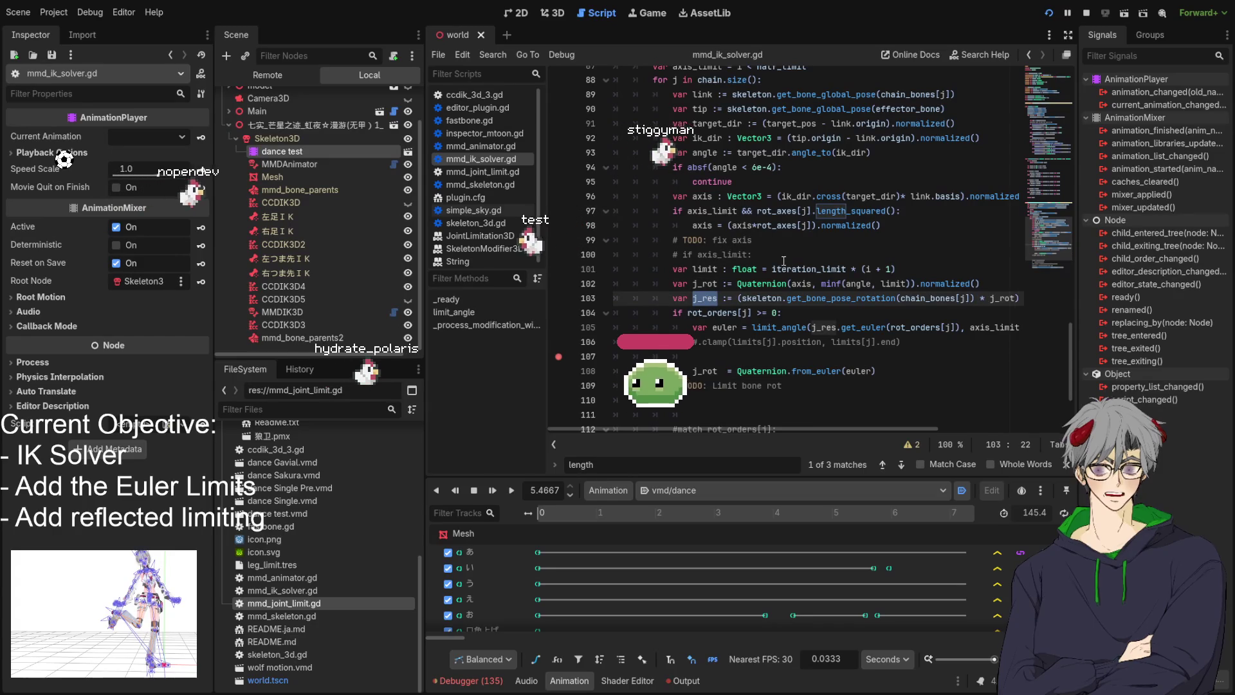
double_click(705, 284)
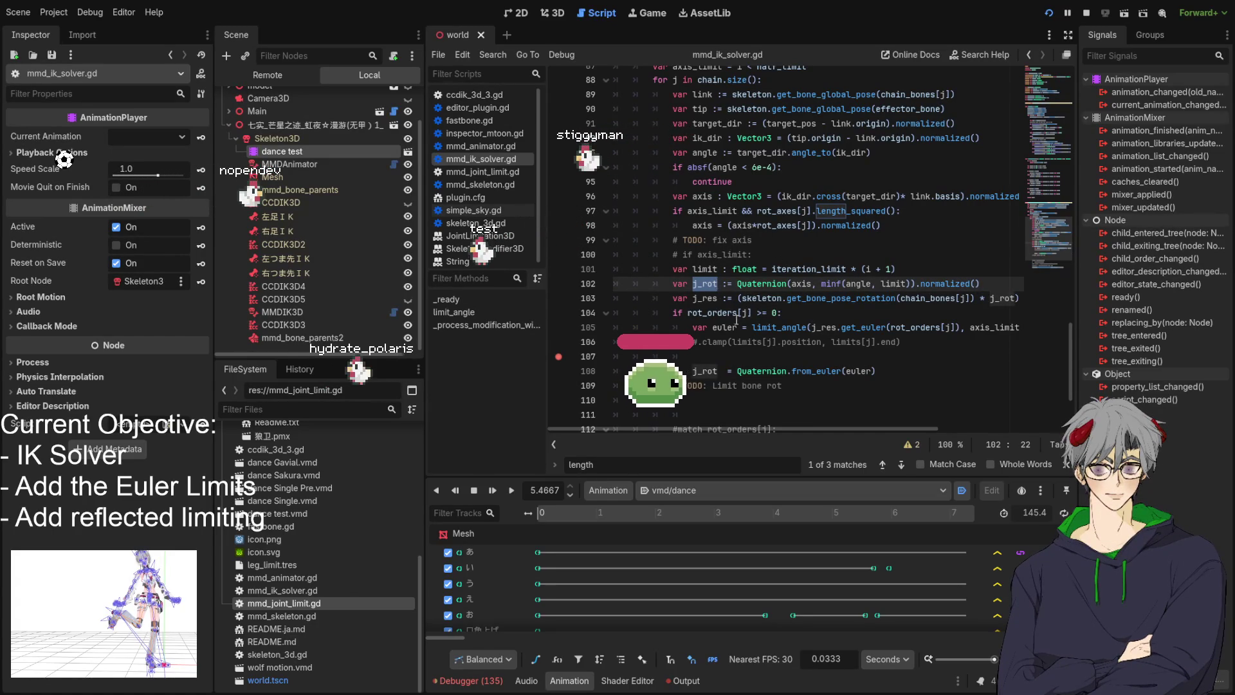
scroll(739, 318, down, 2)
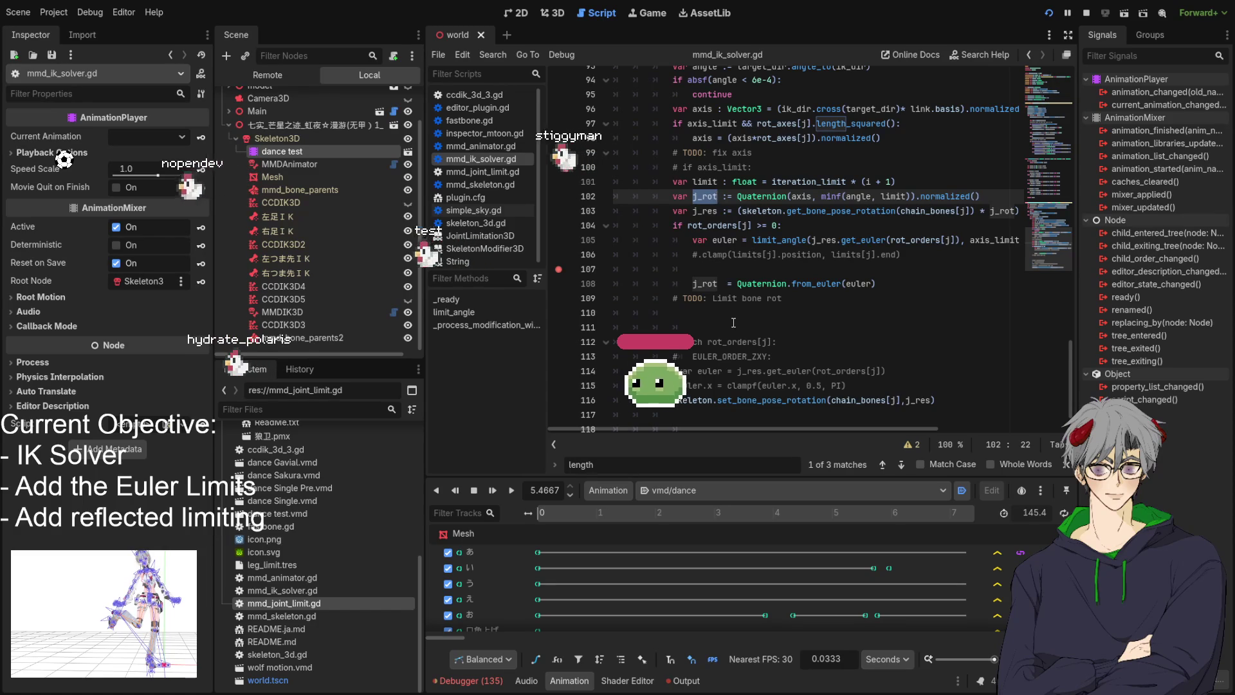
scroll(734, 322, down, 1)
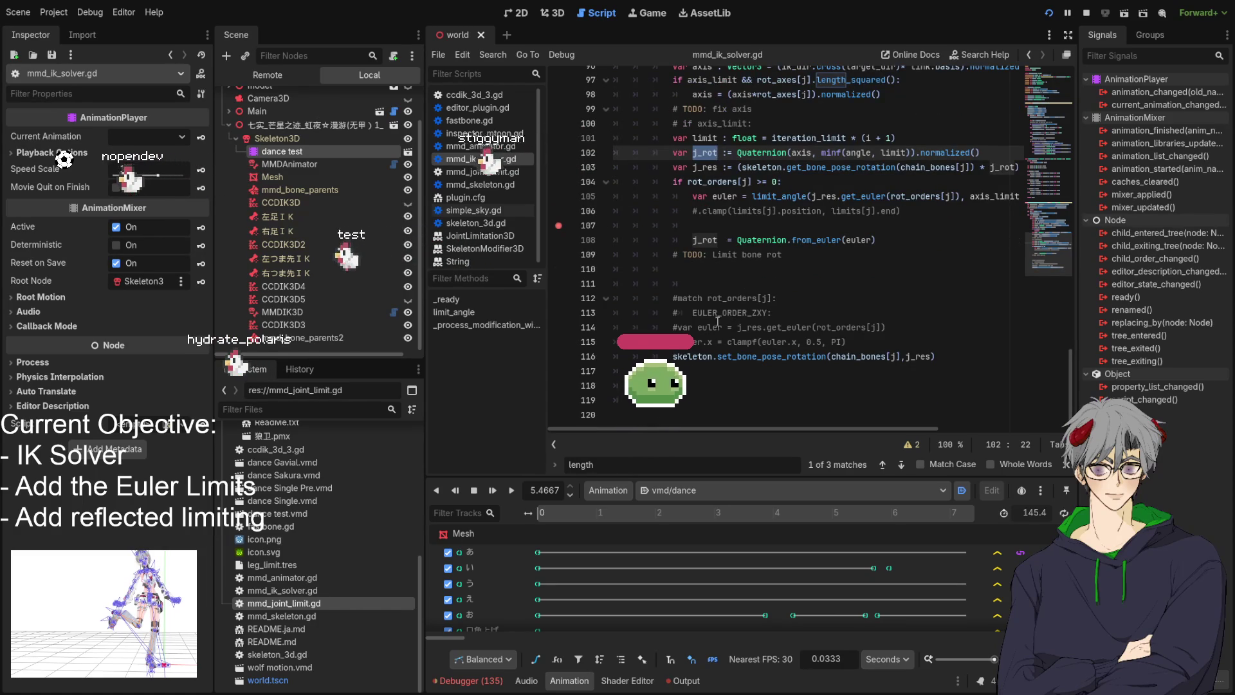
scroll(681, 316, up, 6)
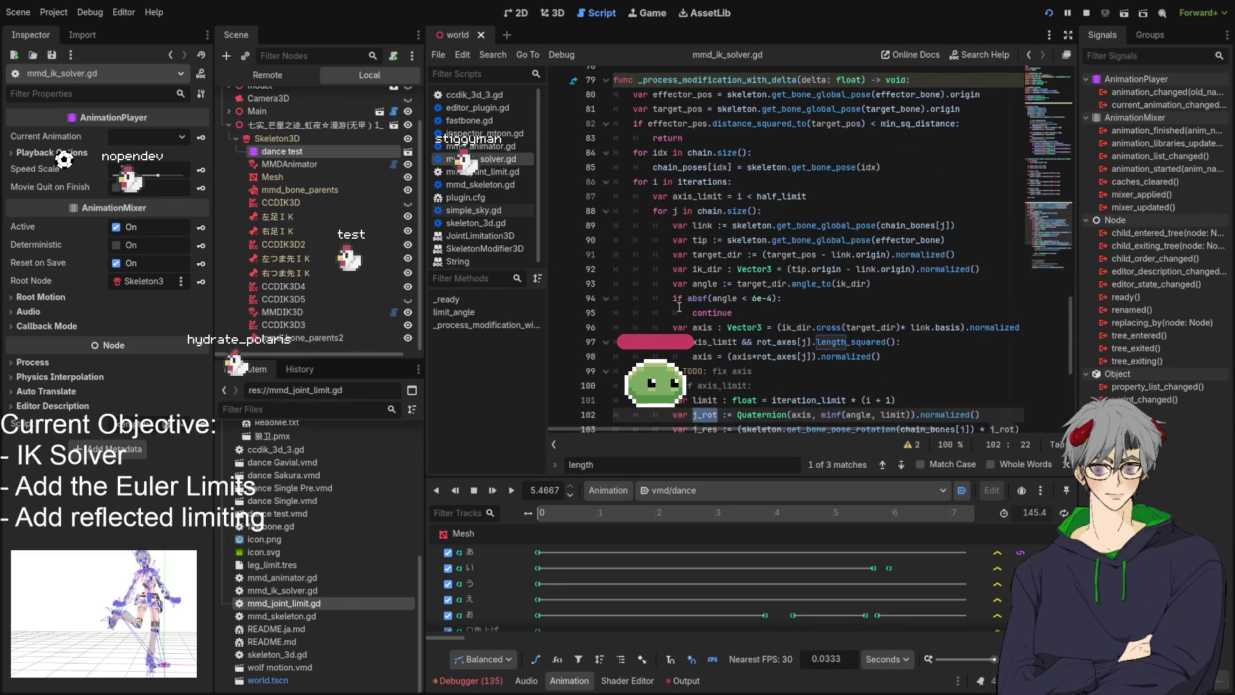
scroll(680, 308, down, 5)
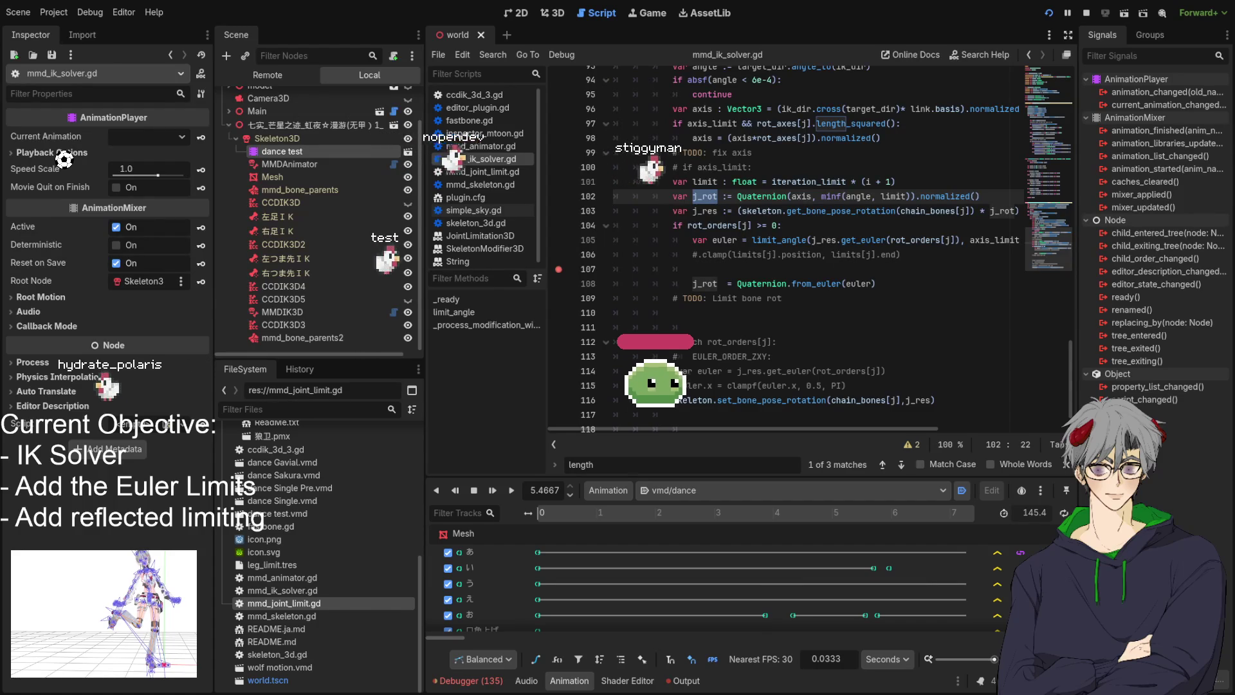
click(488, 325)
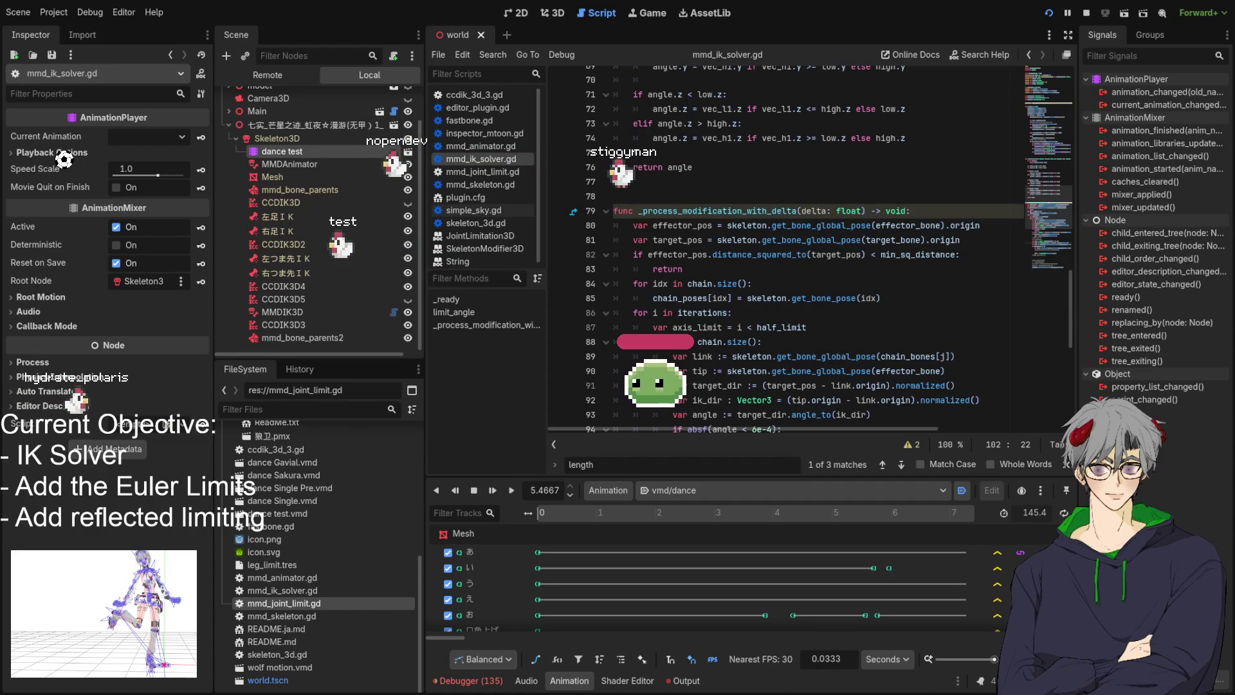
double_click(770, 256)
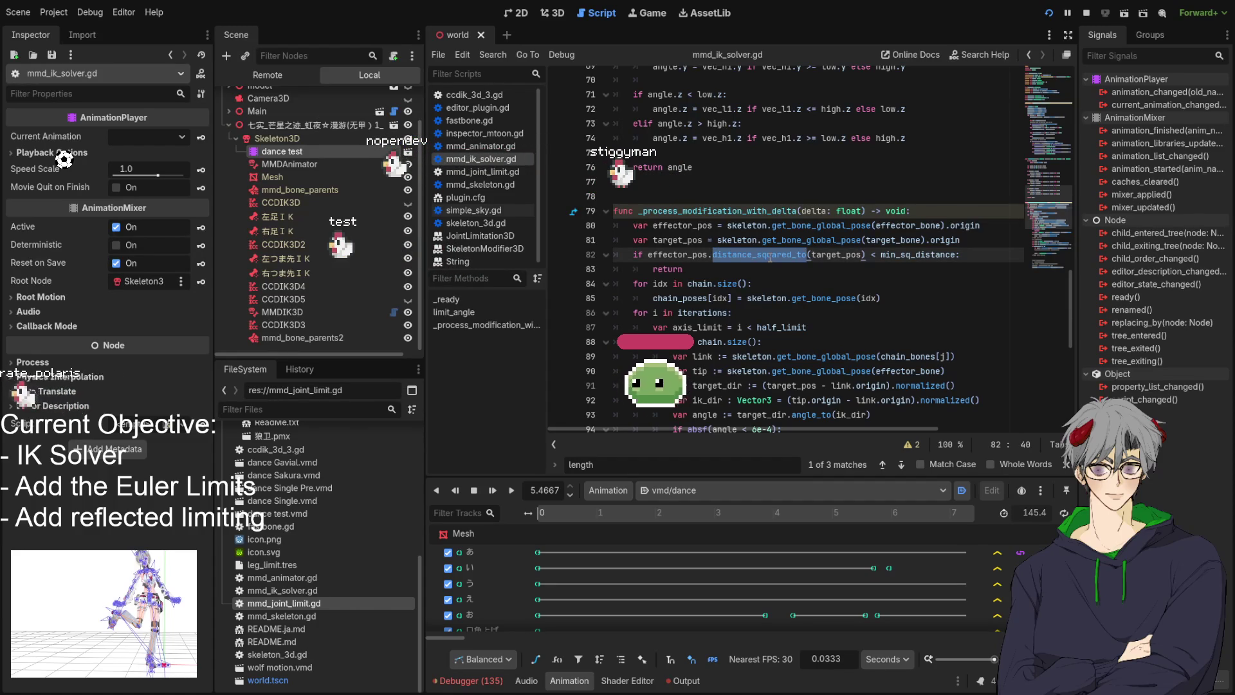
double_click(674, 257)
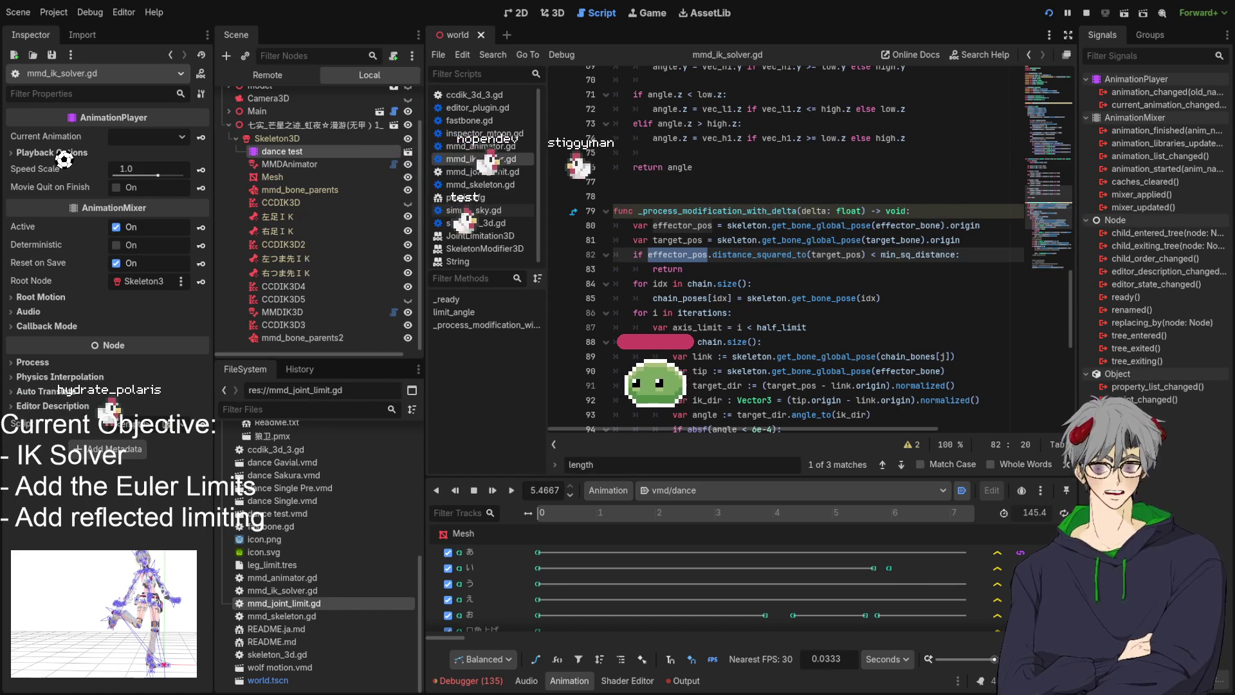
scroll(785, 244, down, 4)
scroll(785, 245, down, 3)
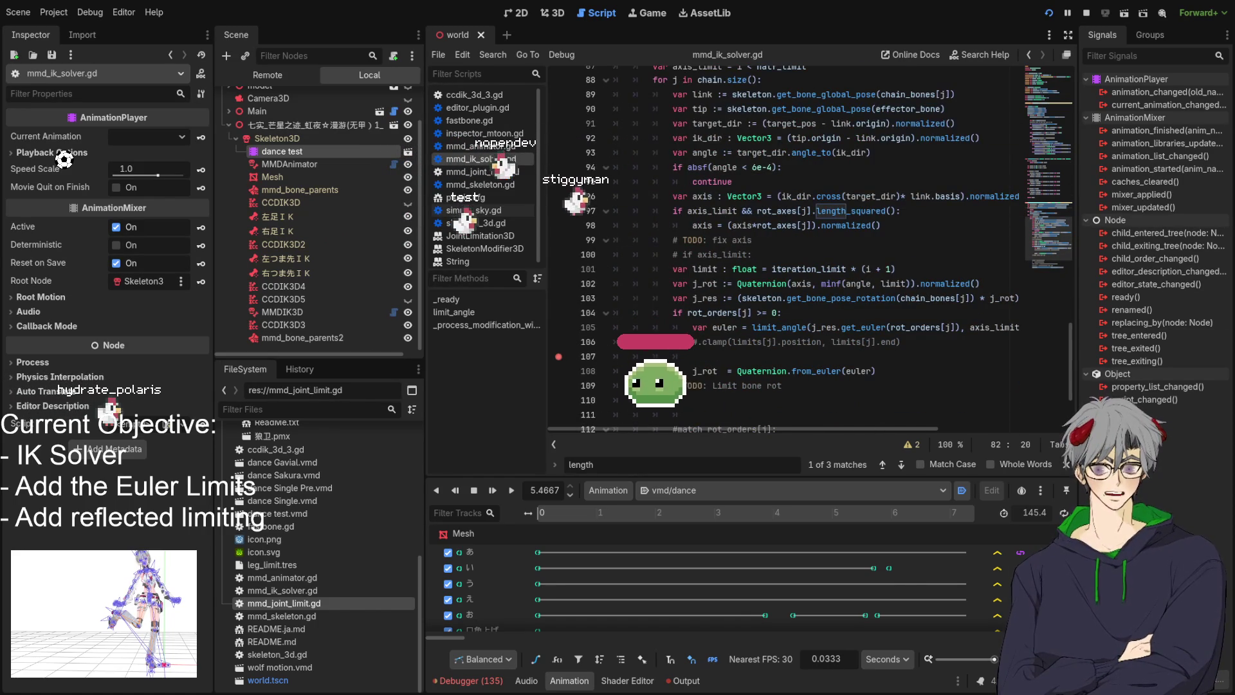
scroll(785, 245, up, 4)
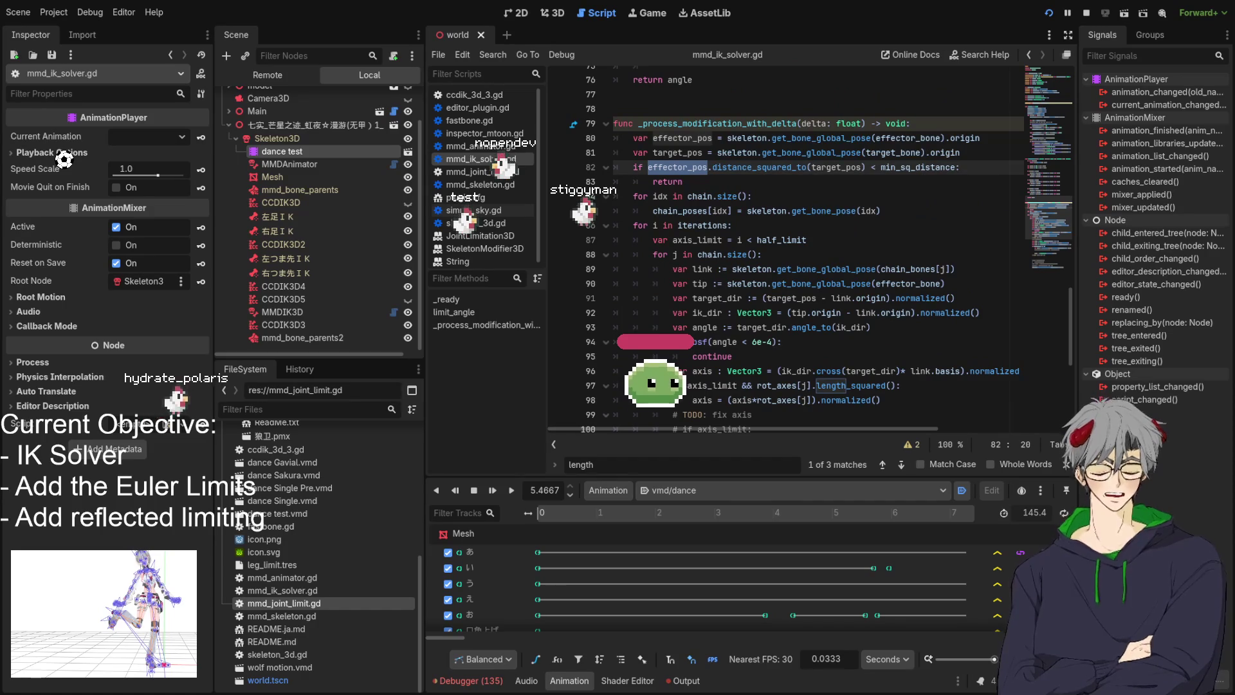
scroll(785, 244, down, 5)
scroll(785, 244, down, 2)
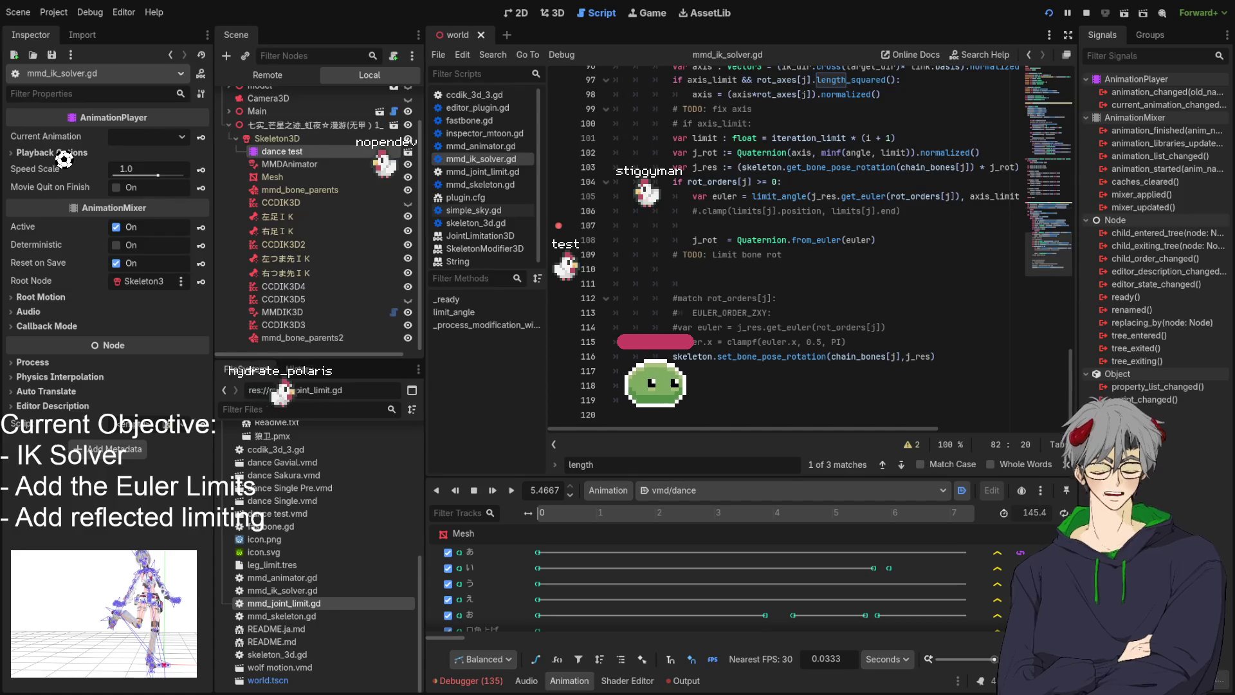
scroll(804, 245, up, 3)
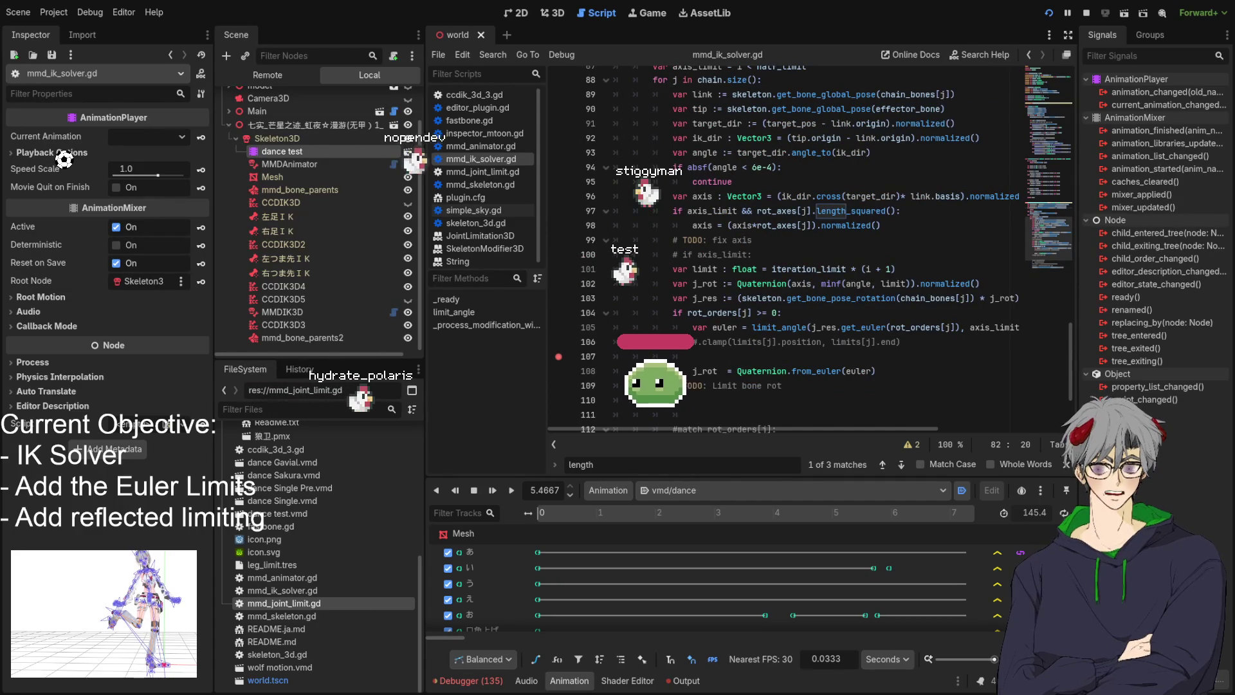
scroll(785, 244, up, 5)
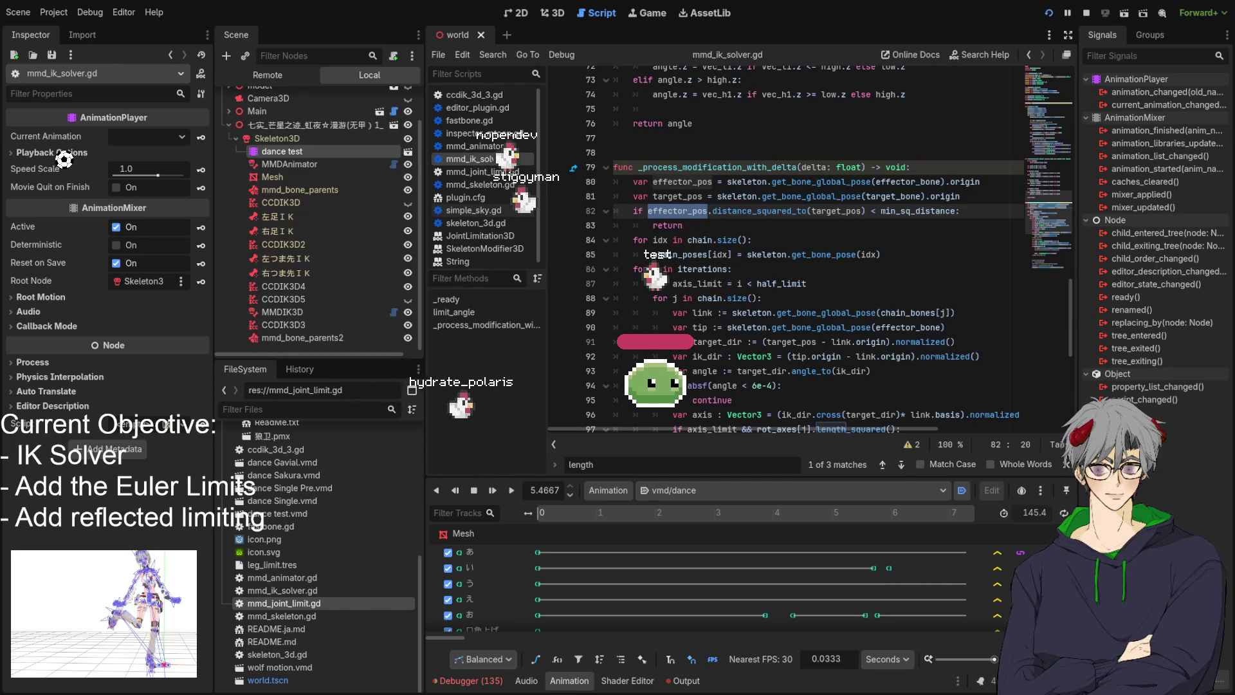
scroll(785, 244, down, 5)
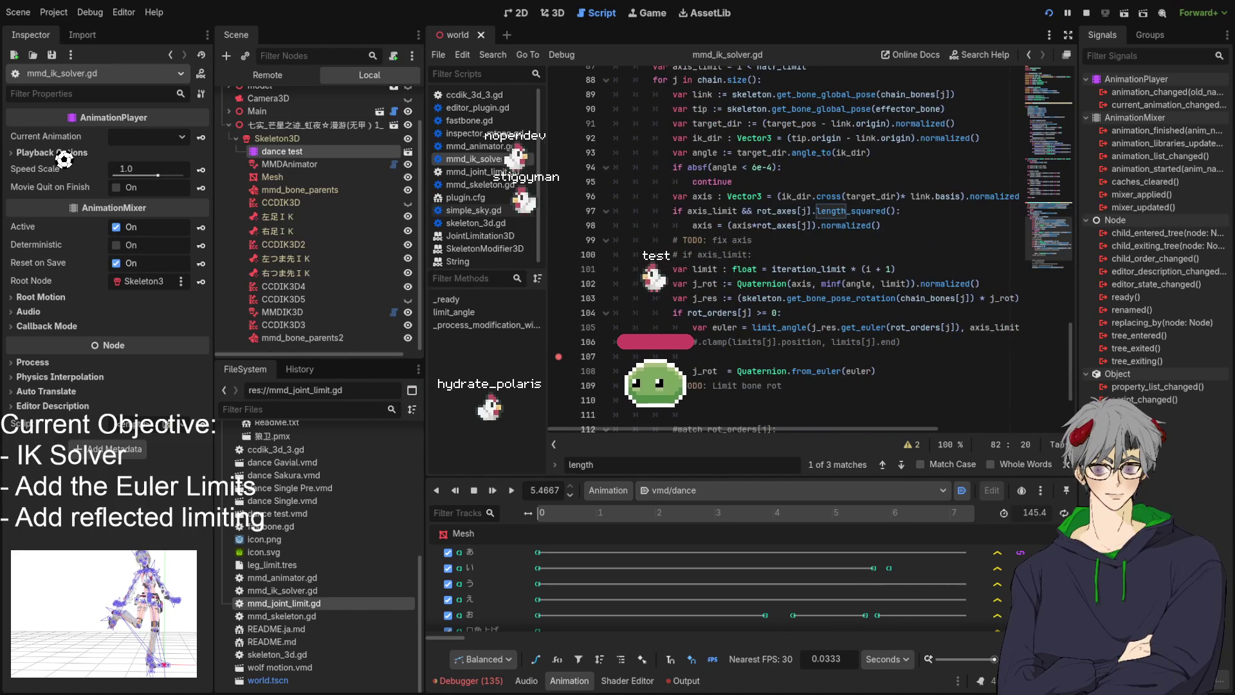
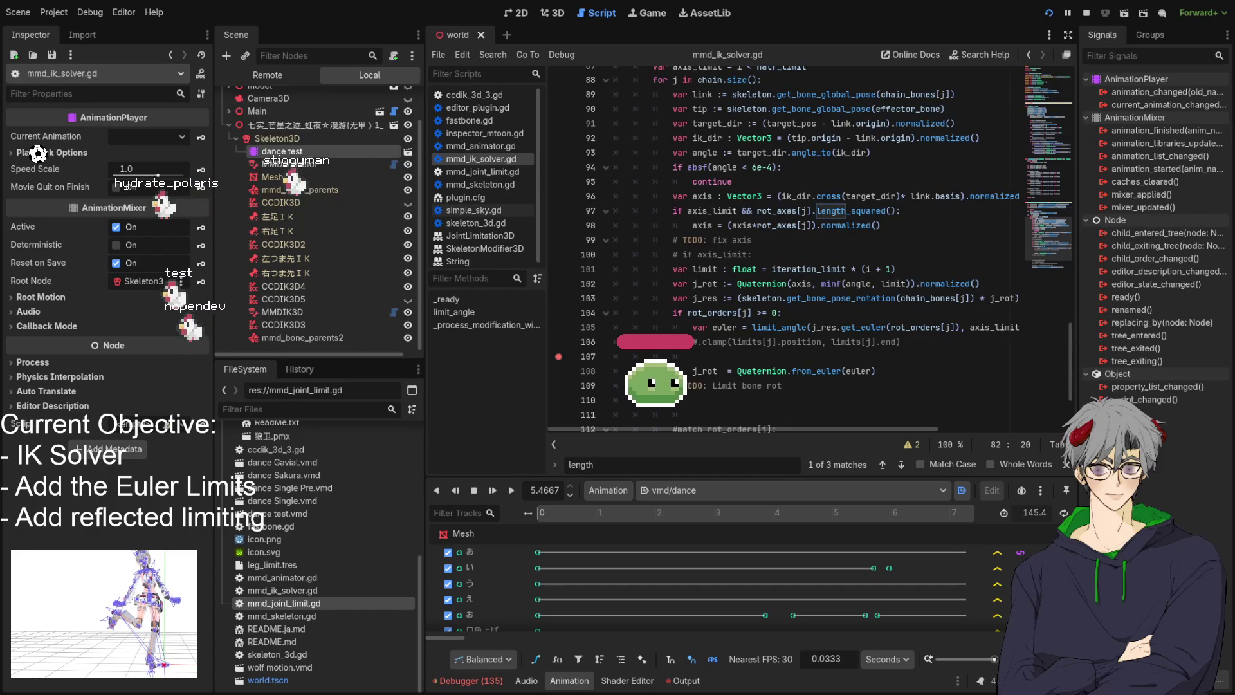
Set a breakpoint at line 91 of mmd_ik_solver.gd so the running solver pauses there
scroll(785, 245, up, 3)
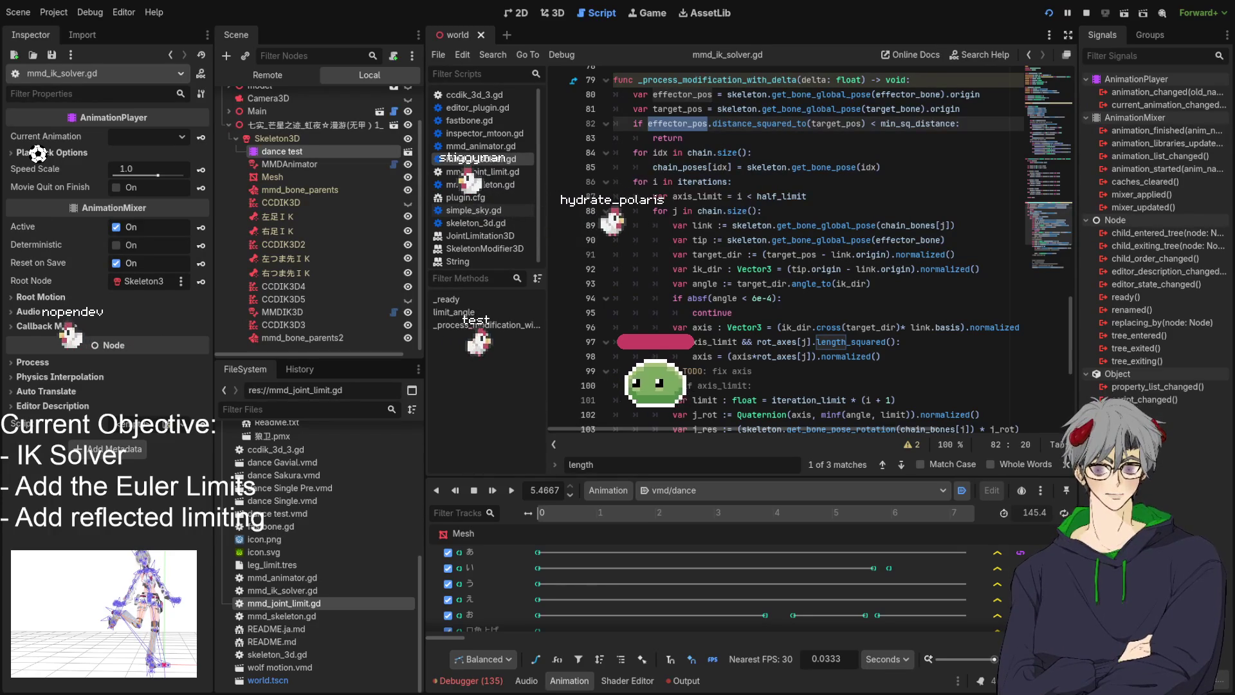
scroll(785, 245, down, 6)
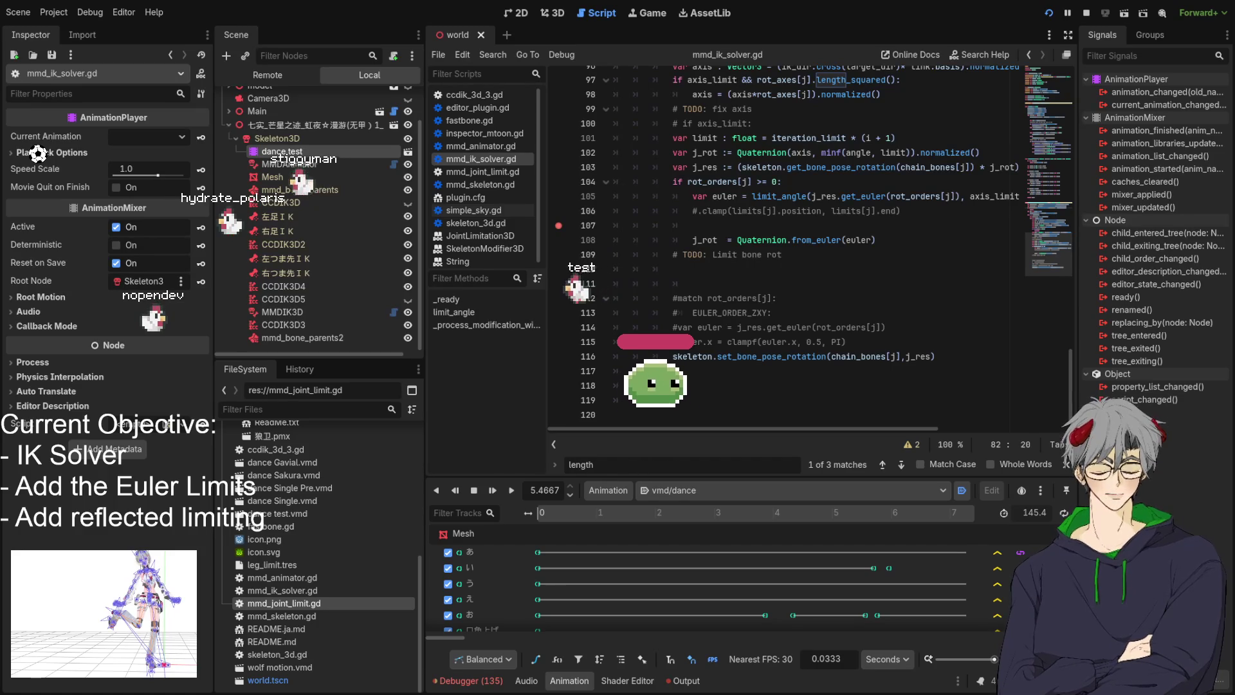
scroll(805, 251, up, 6)
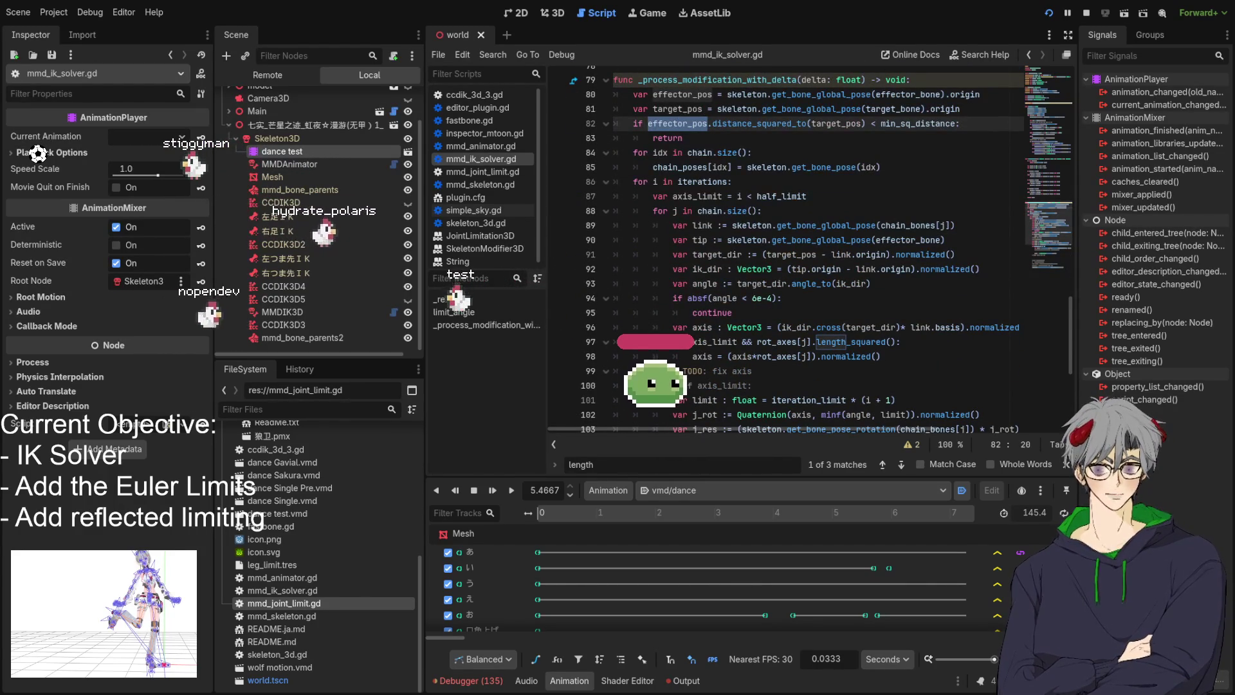
click(558, 255)
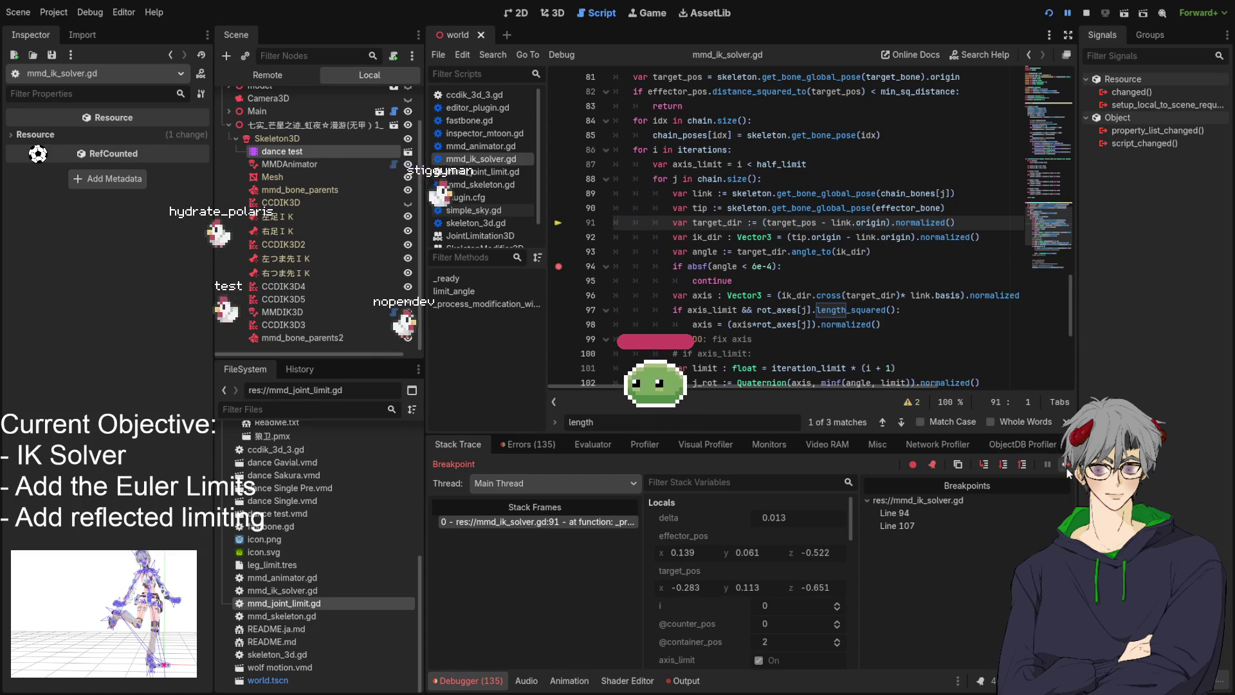
Continue execution twice so the debugger stops at line 94 with i equal to 1
key(F12)
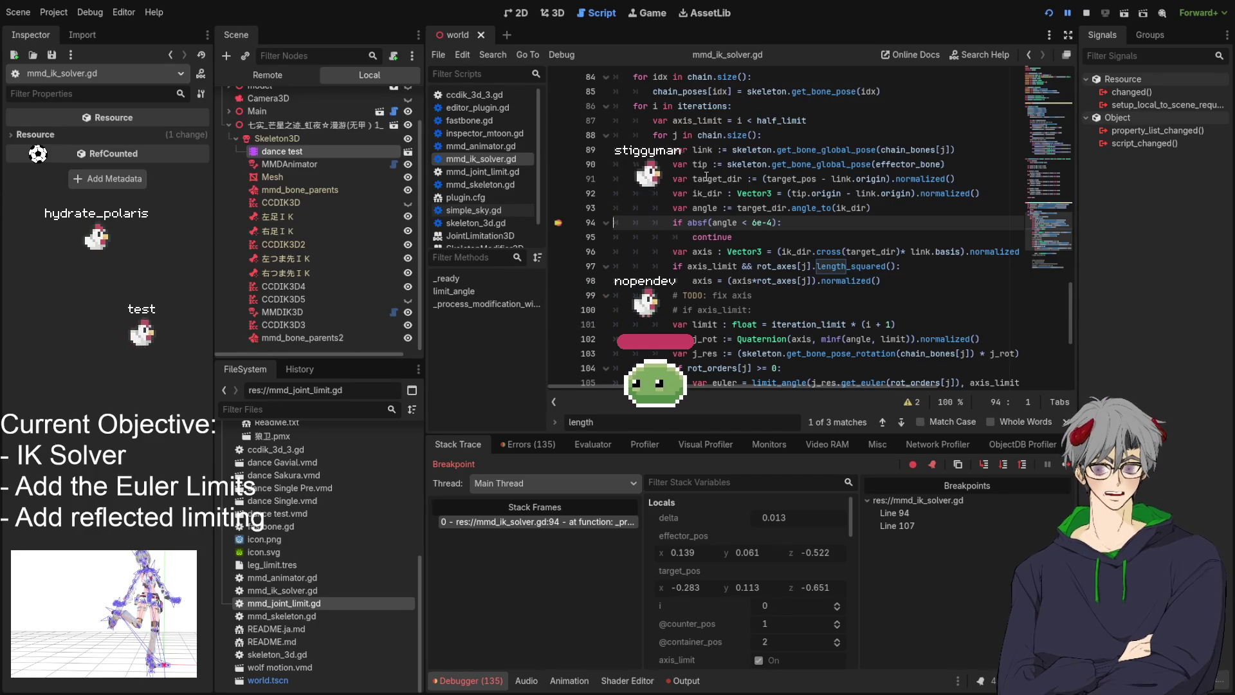
click(1065, 464)
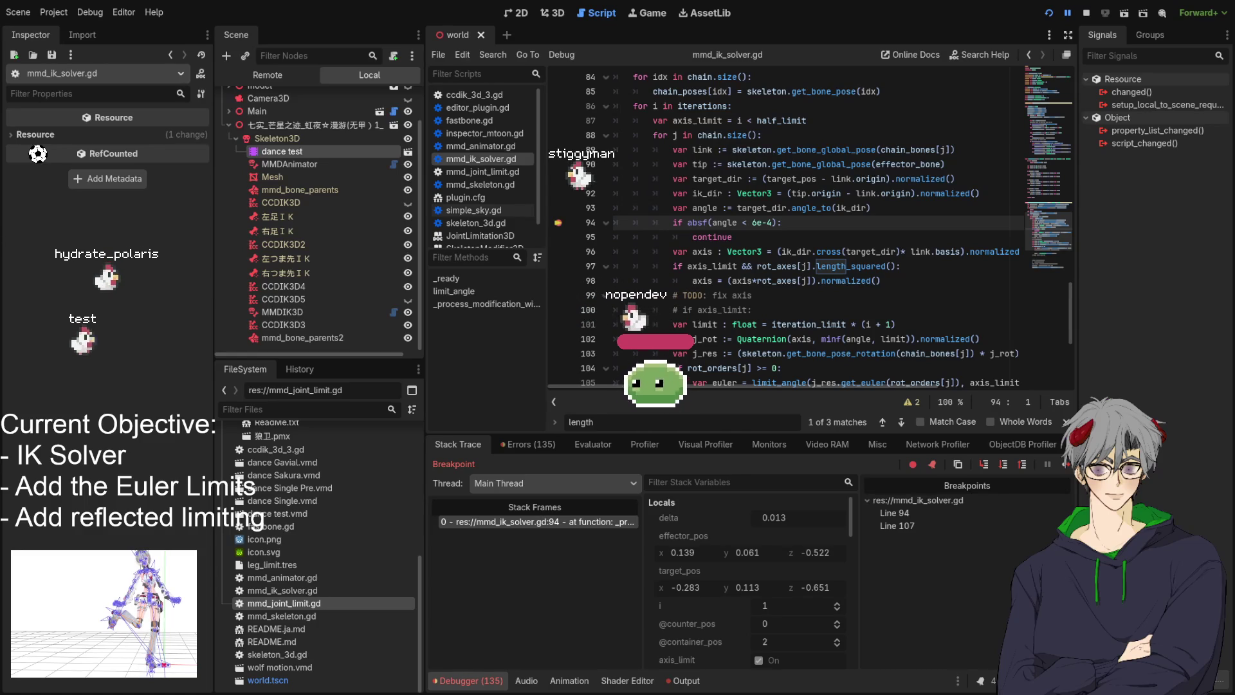
scroll(811, 231, up, 2)
click(643, 92)
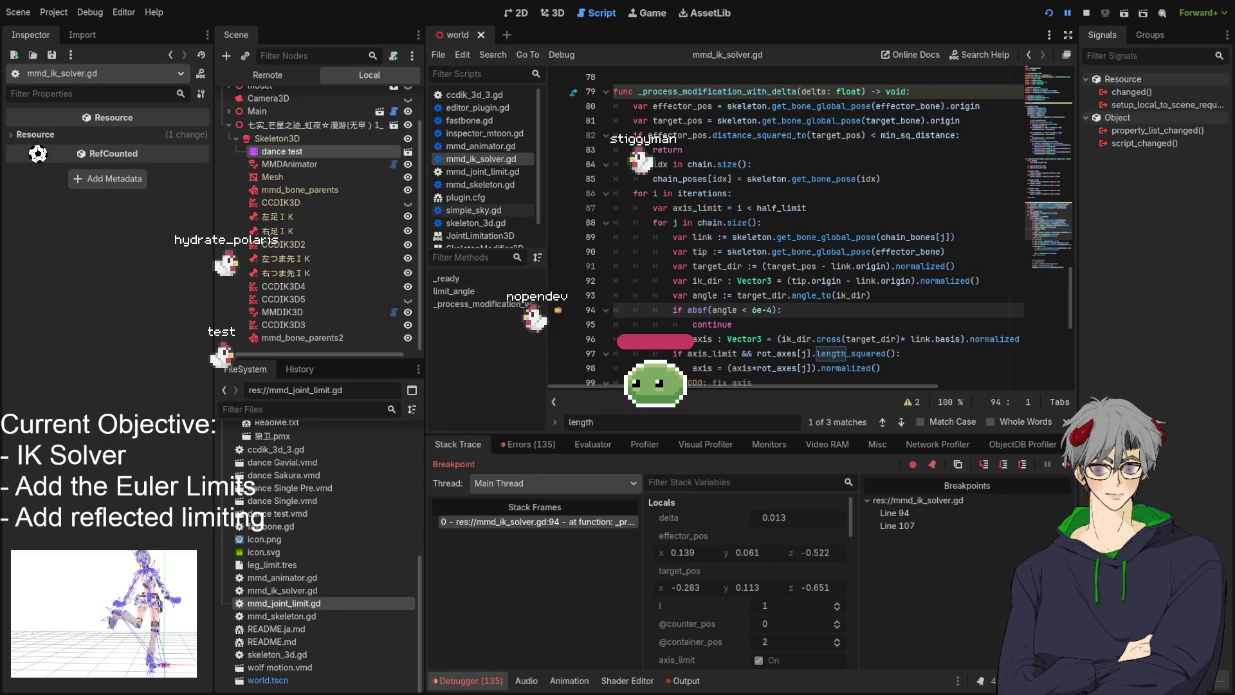
Select the var tip line on line 90, then select lines 81 through 108
drag(673, 251, 946, 252)
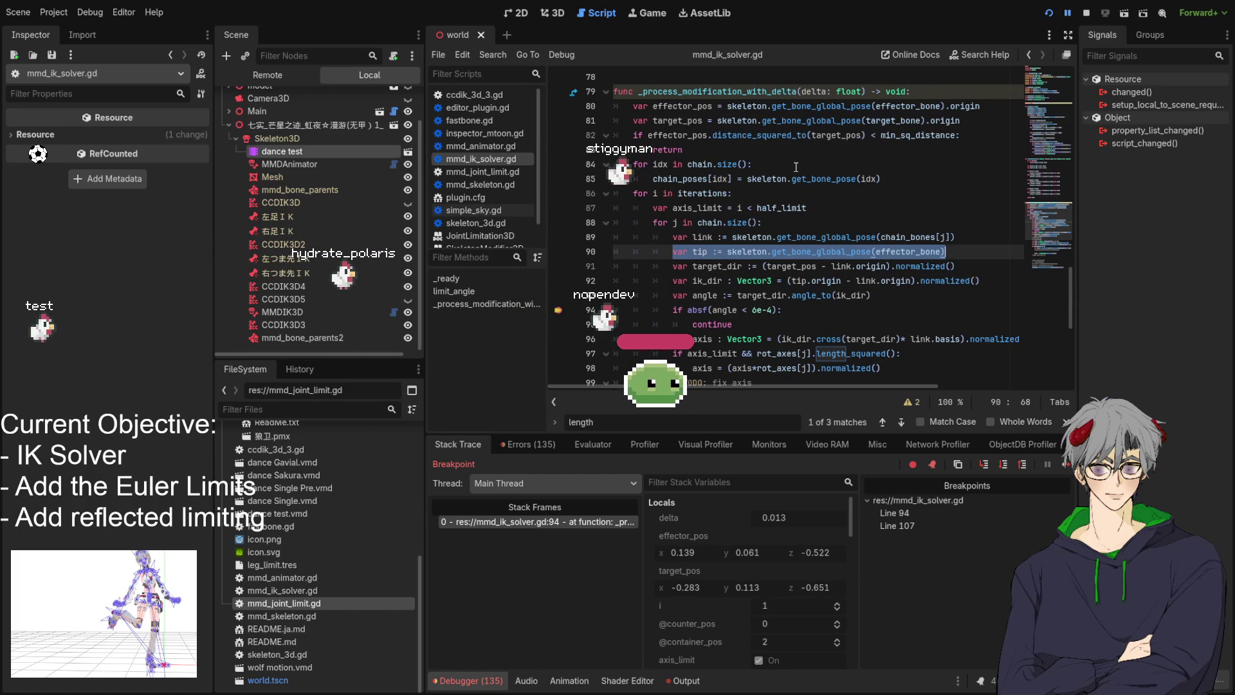
scroll(796, 167, down, 2)
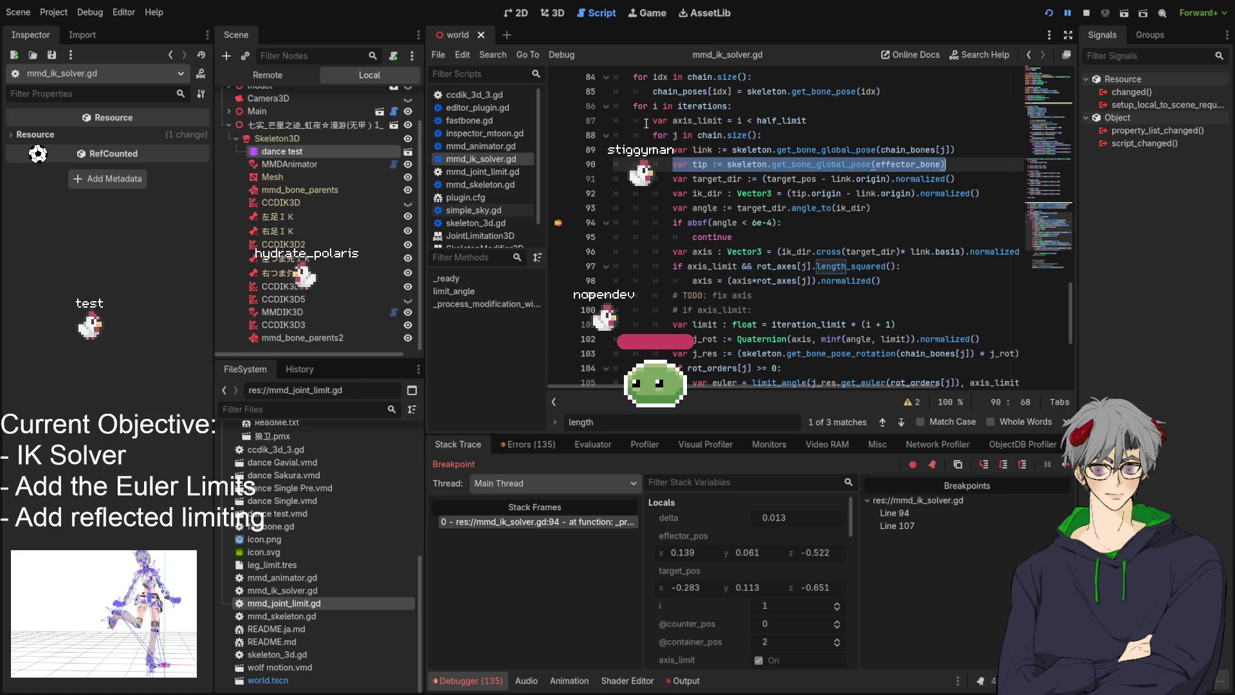
scroll(646, 123, up, 2)
click(635, 193)
scroll(679, 220, down, 7)
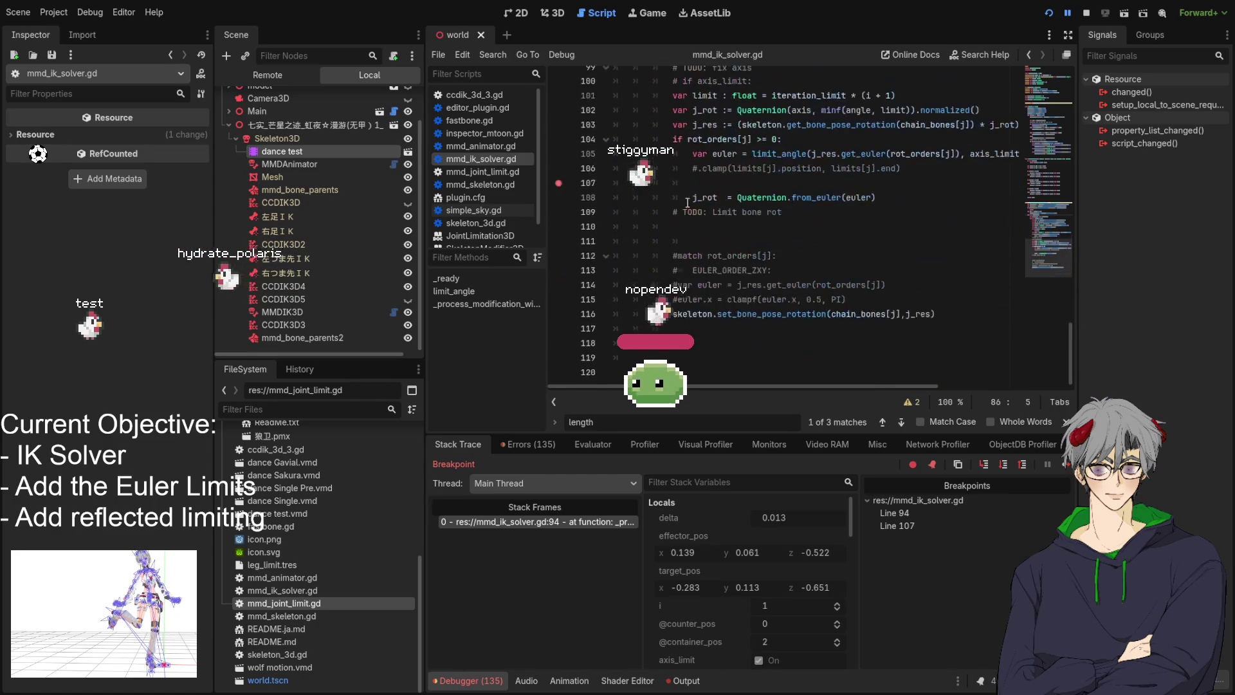
scroll(651, 204, up, 3)
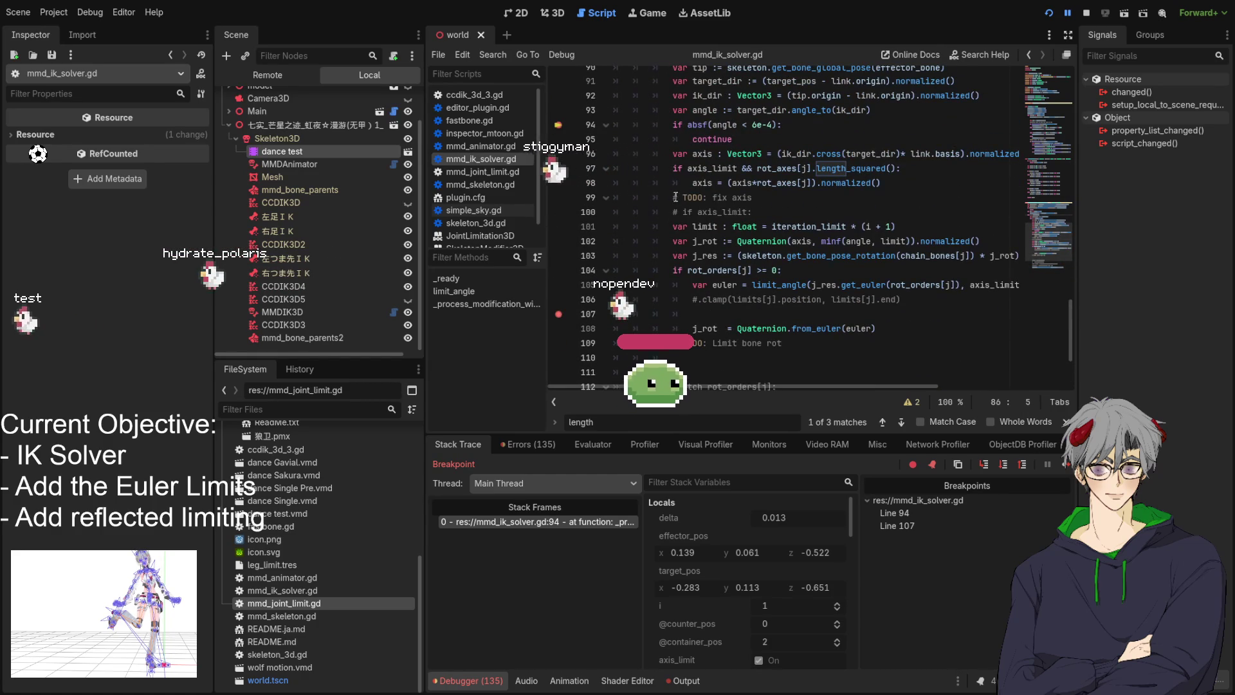
shift+click(903, 326)
scroll(640, 289, up, 7)
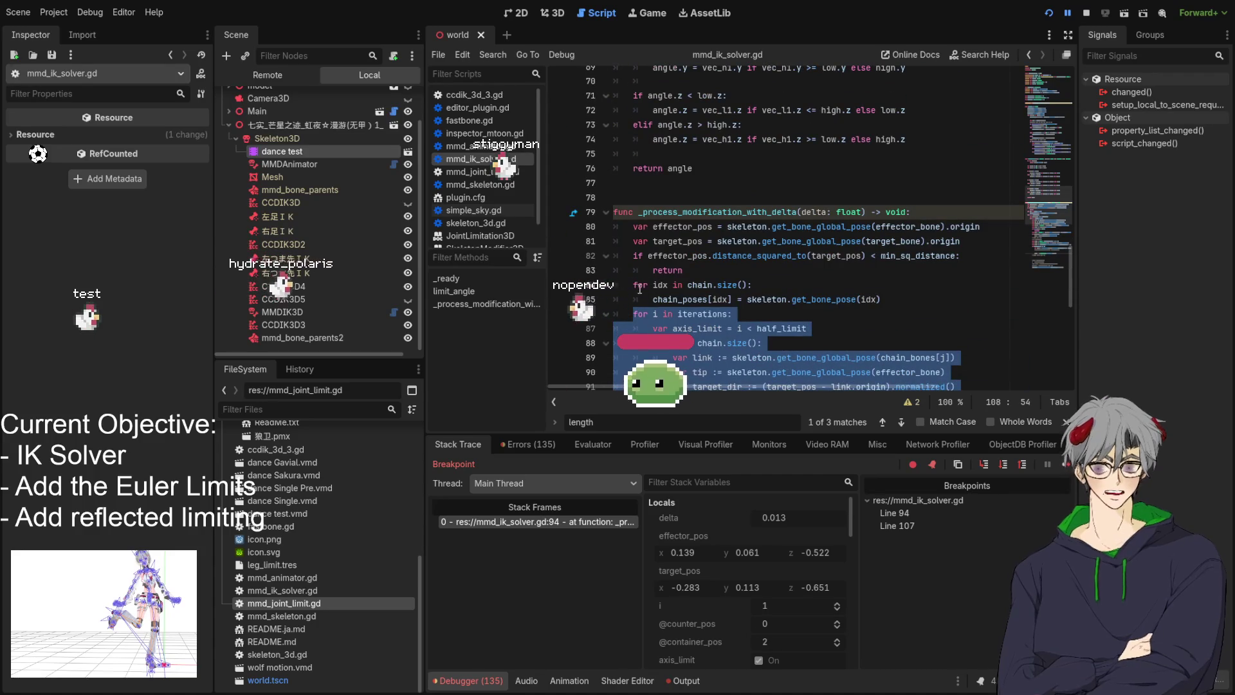
scroll(639, 289, down, 10)
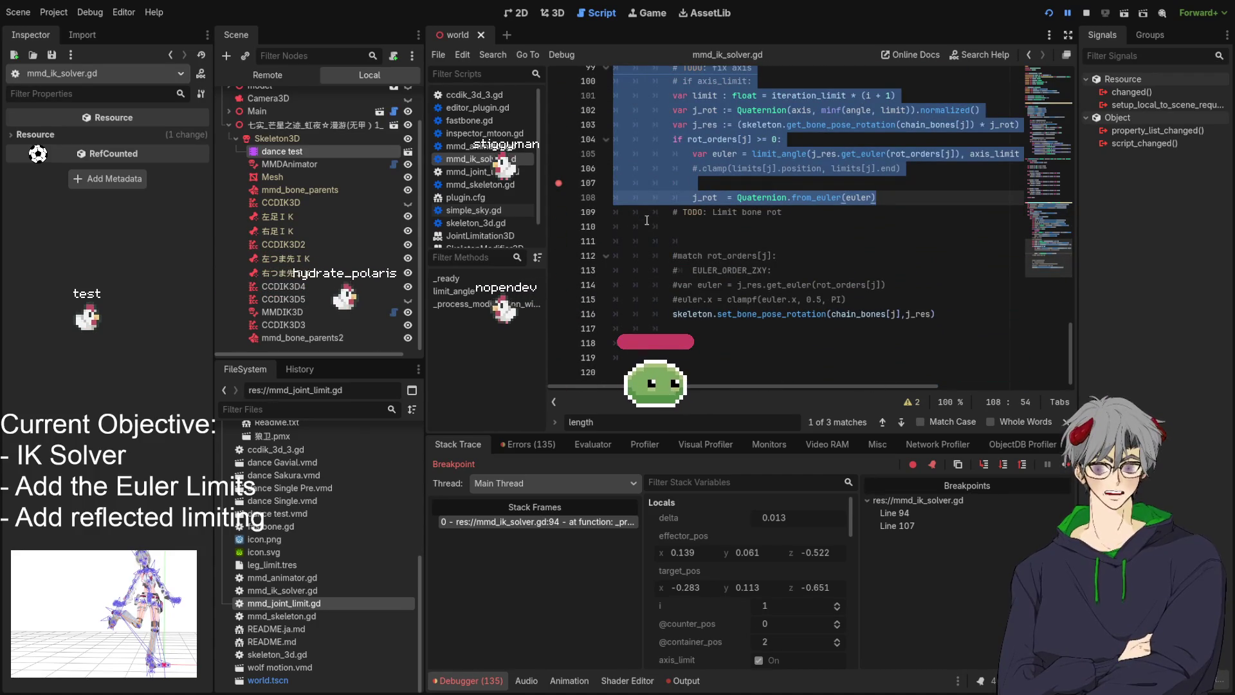
scroll(646, 220, up, 9)
shift+click(638, 197)
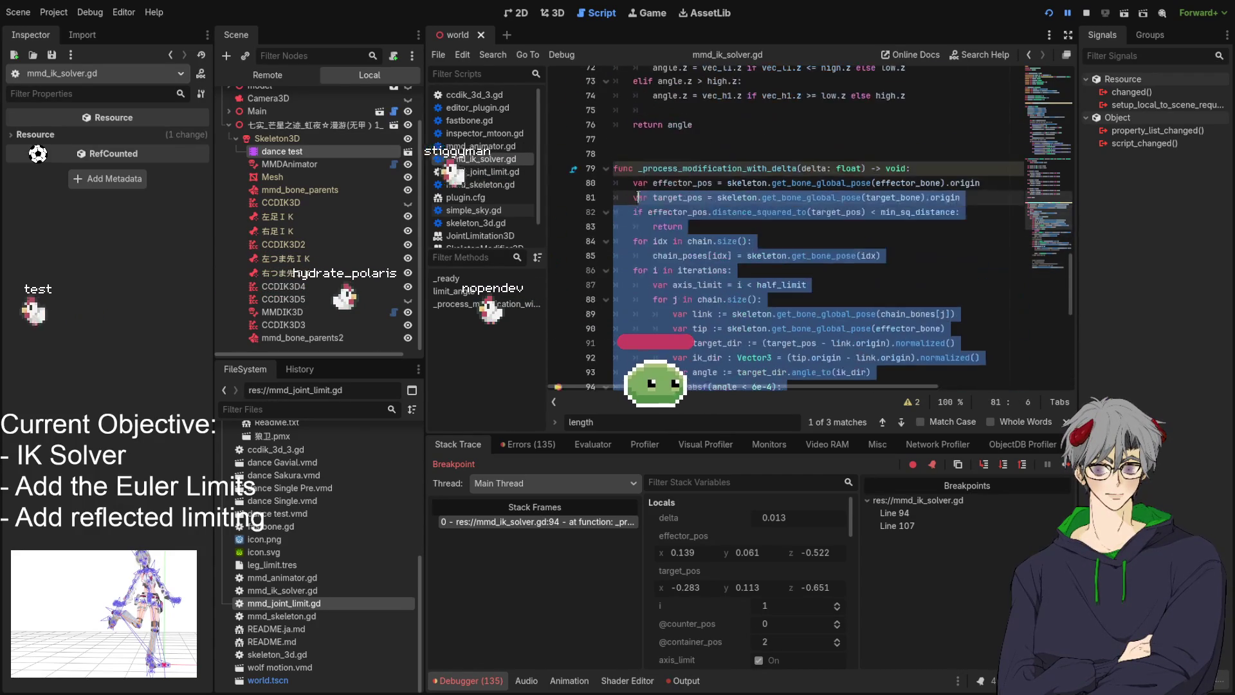
shift+click(634, 270)
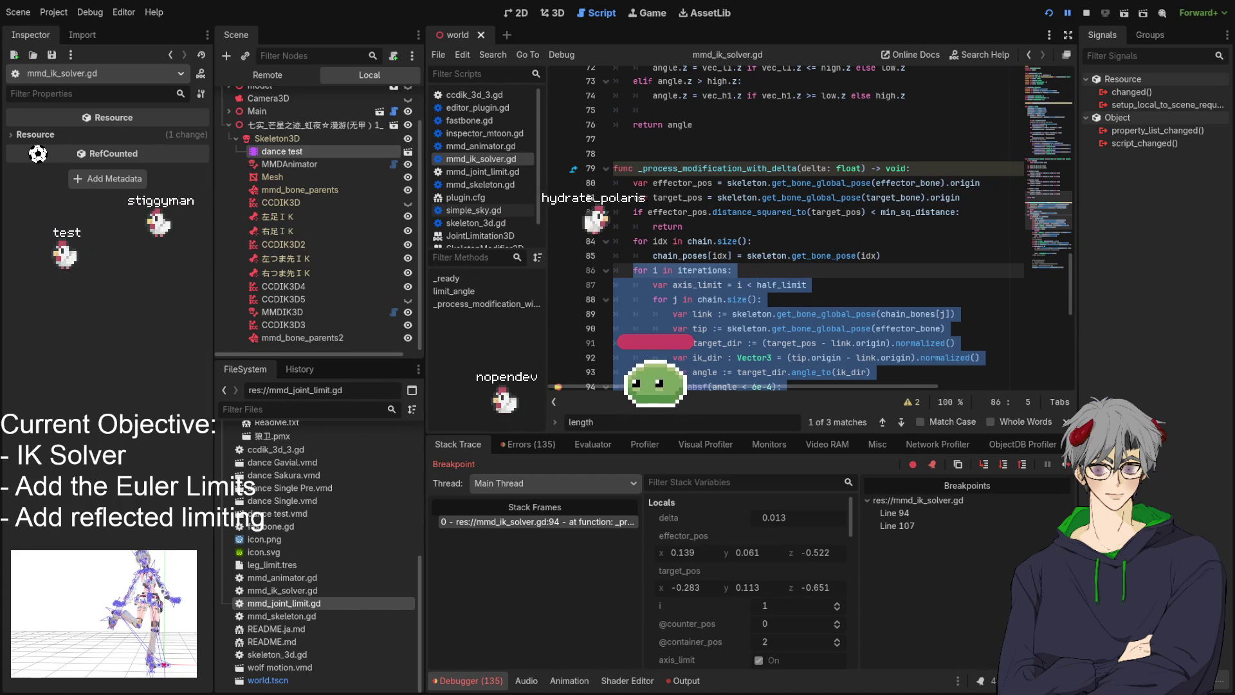
Move the var tip line out of the inner loop to after chain_poses, dedented to the iterations level
scroll(818, 226, down, 2)
click(851, 202)
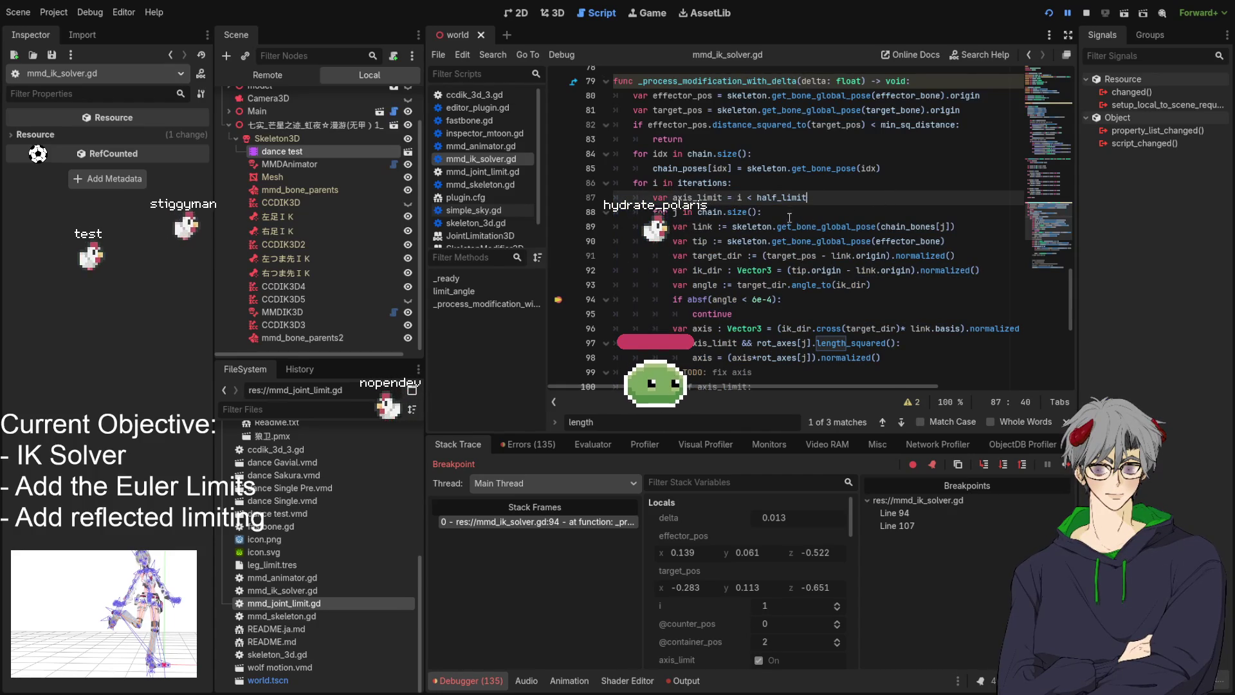
drag(963, 228, 976, 241)
key(ctrl+c)
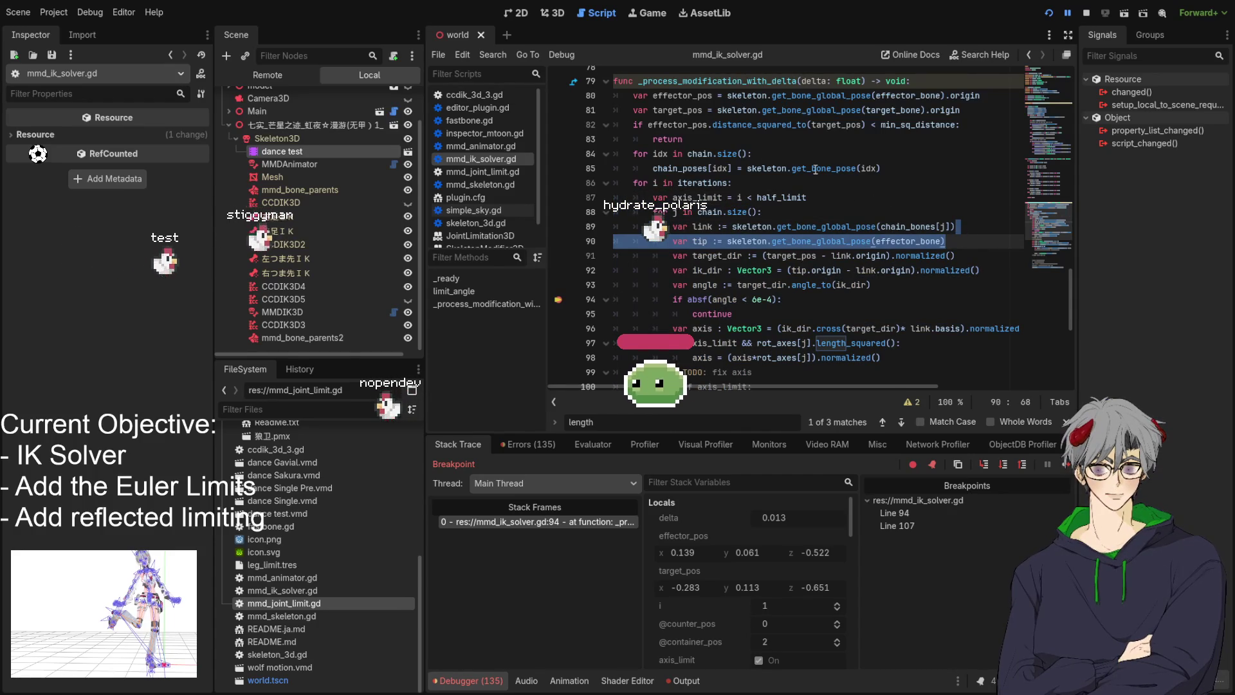
key(BackSpace)
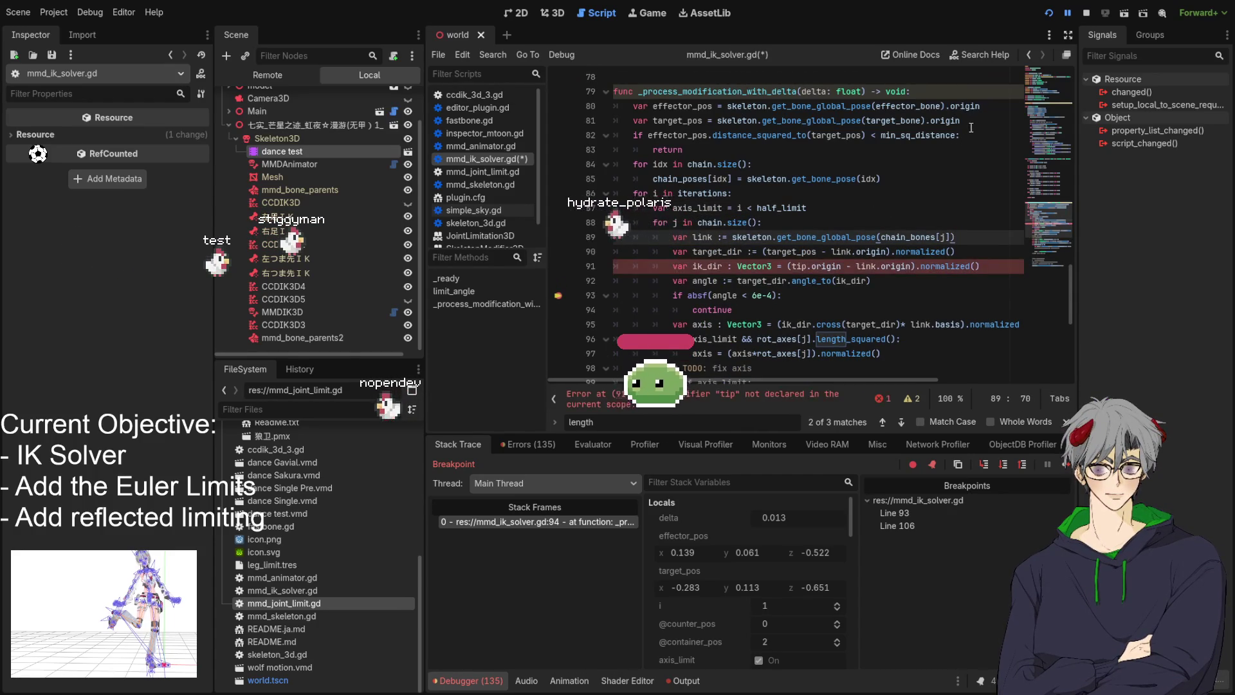
click(904, 180)
key(ctrl+v)
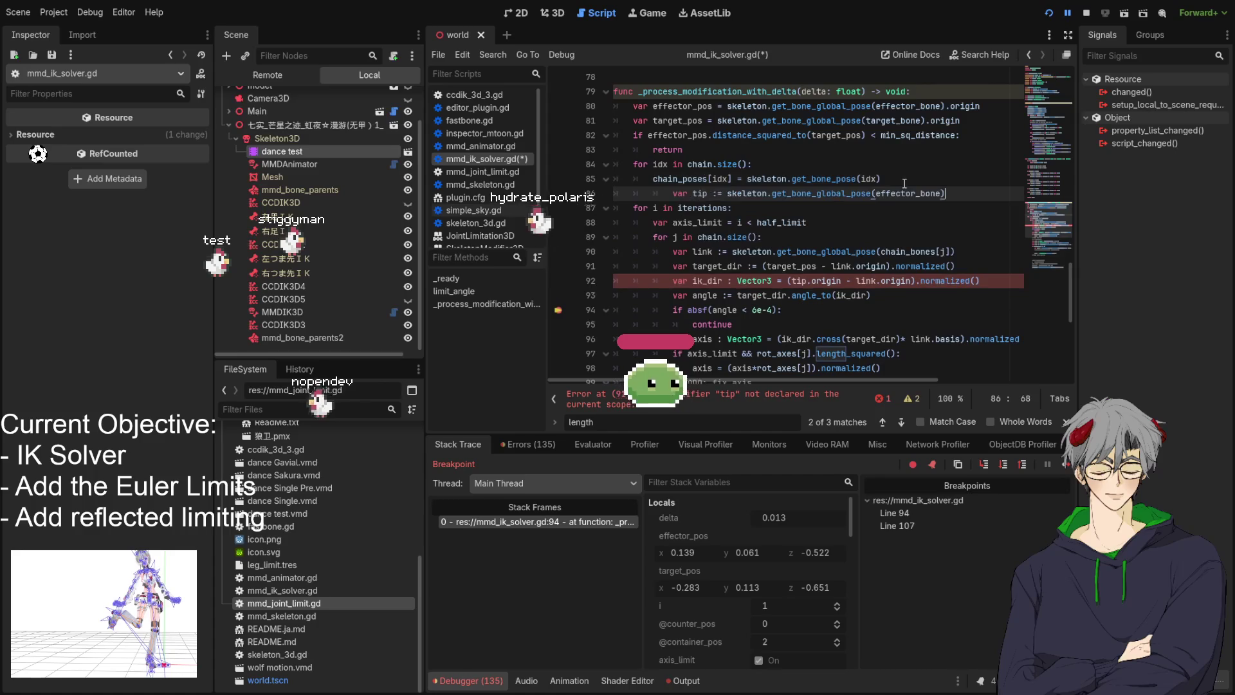
key(shift+Tab)
double_click(659, 193)
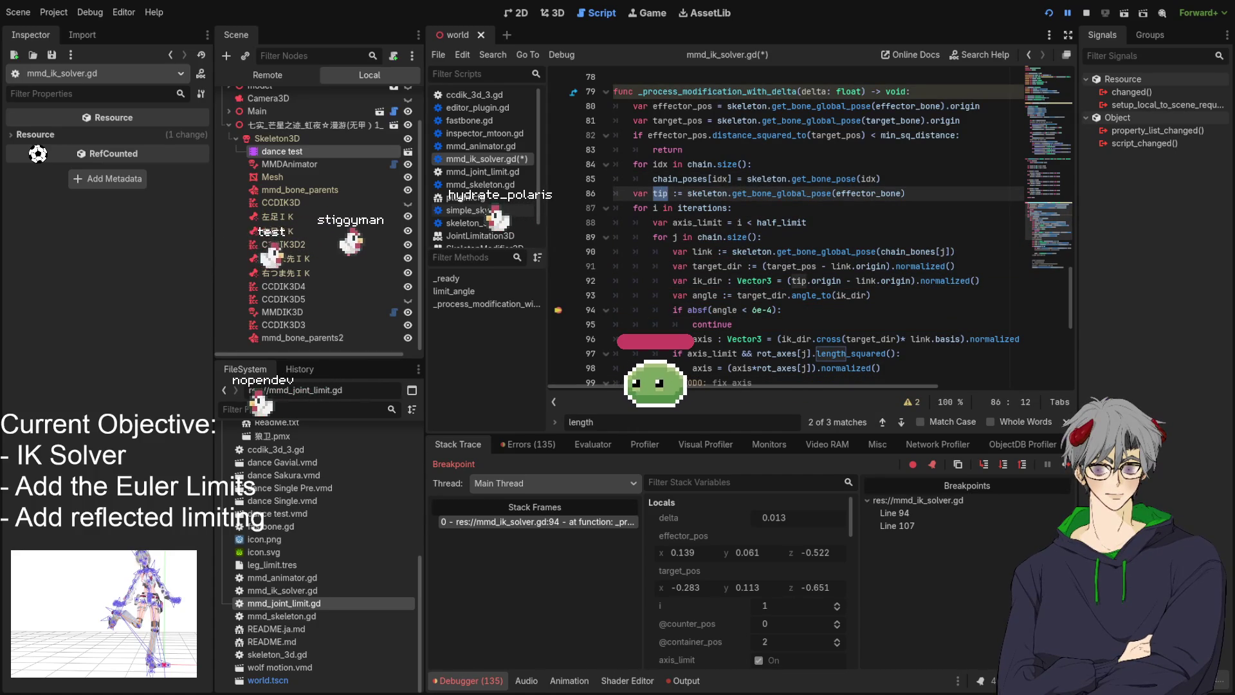
Stop the running game's debug session
scroll(833, 296, down, 5)
scroll(833, 296, up, 2)
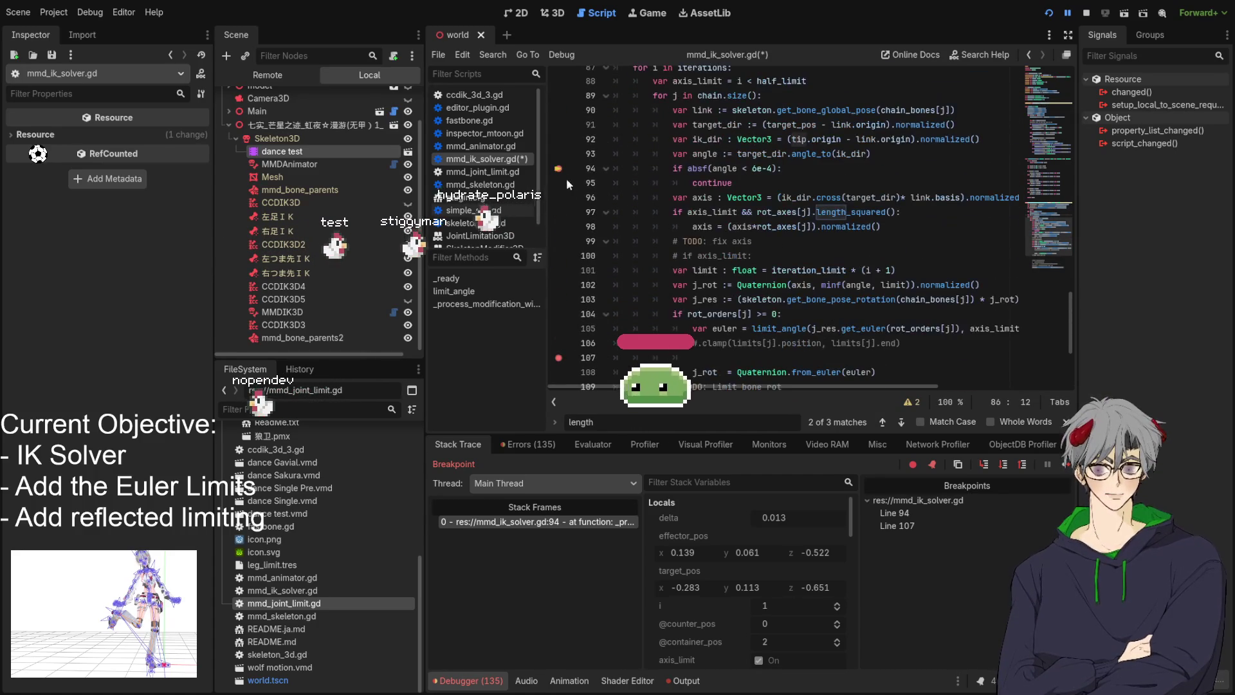
click(1087, 12)
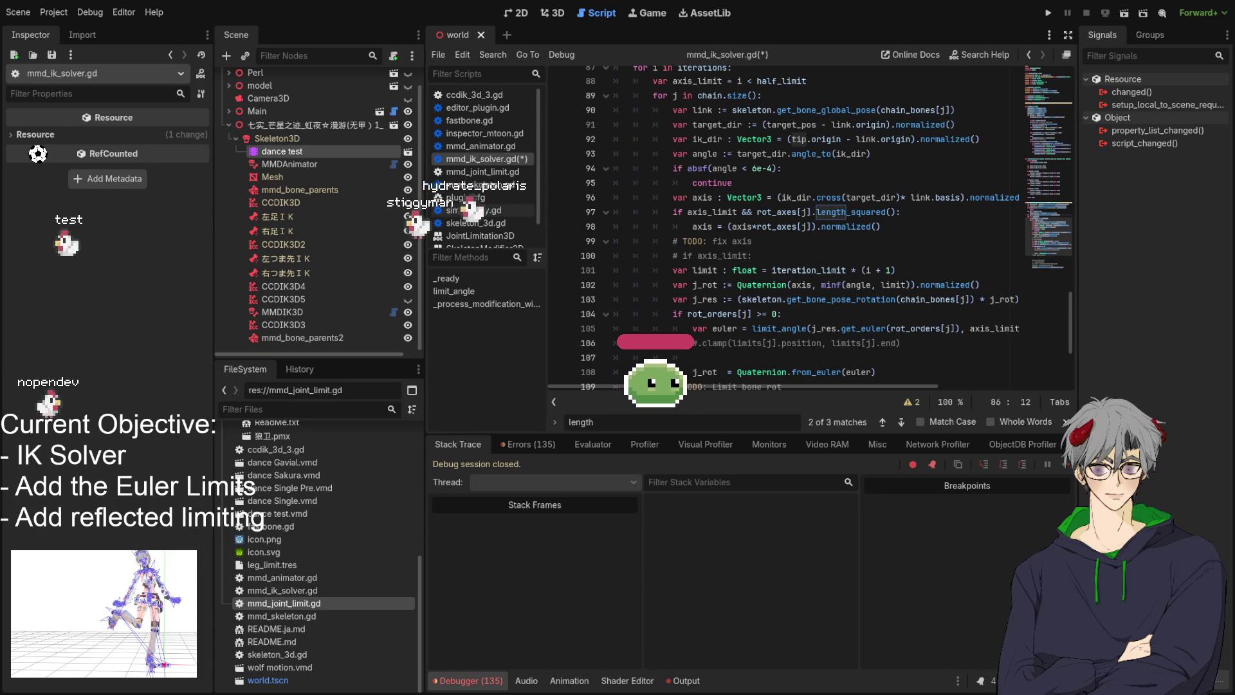
click(782, 299)
Review target_pos on line 81 and highlight and search every use of tip
scroll(766, 270, up, 2)
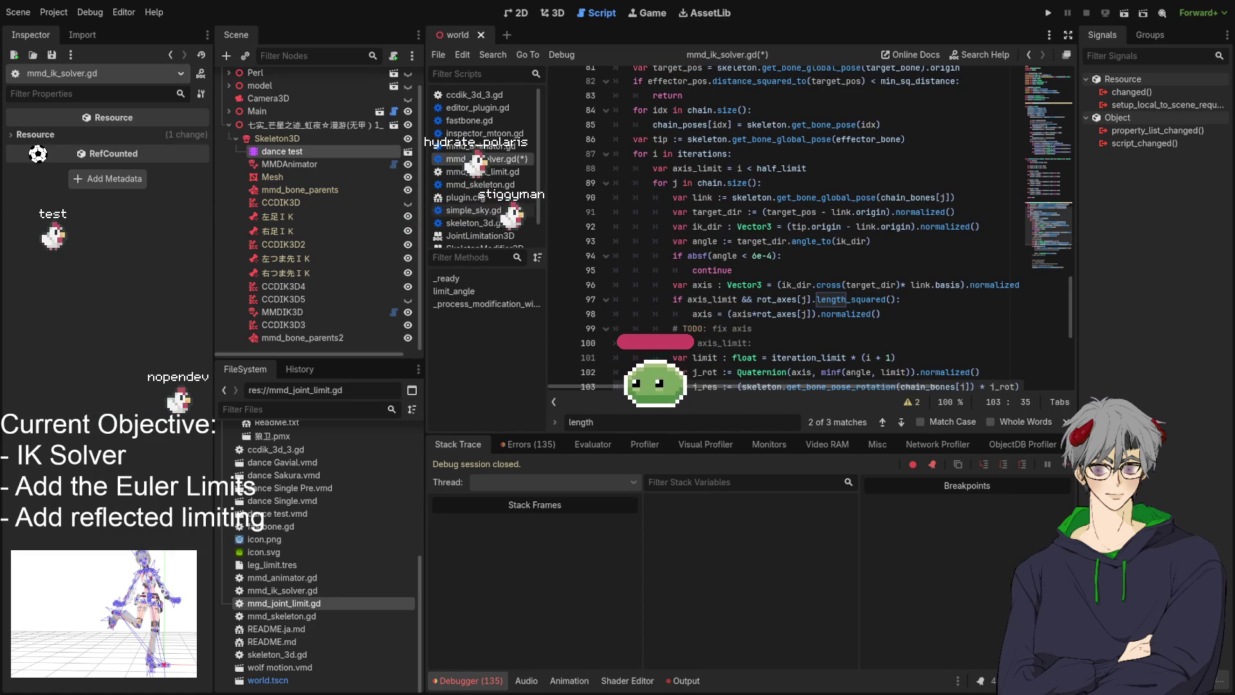
scroll(785, 225, up, 3)
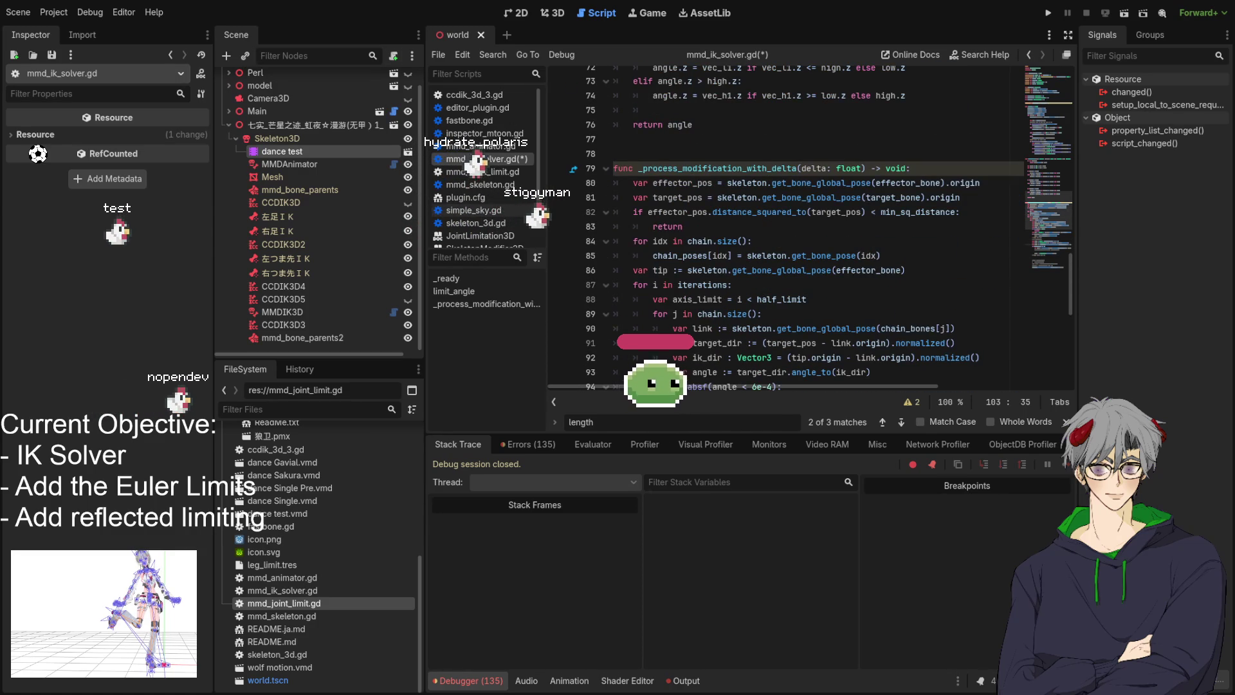
click(942, 198)
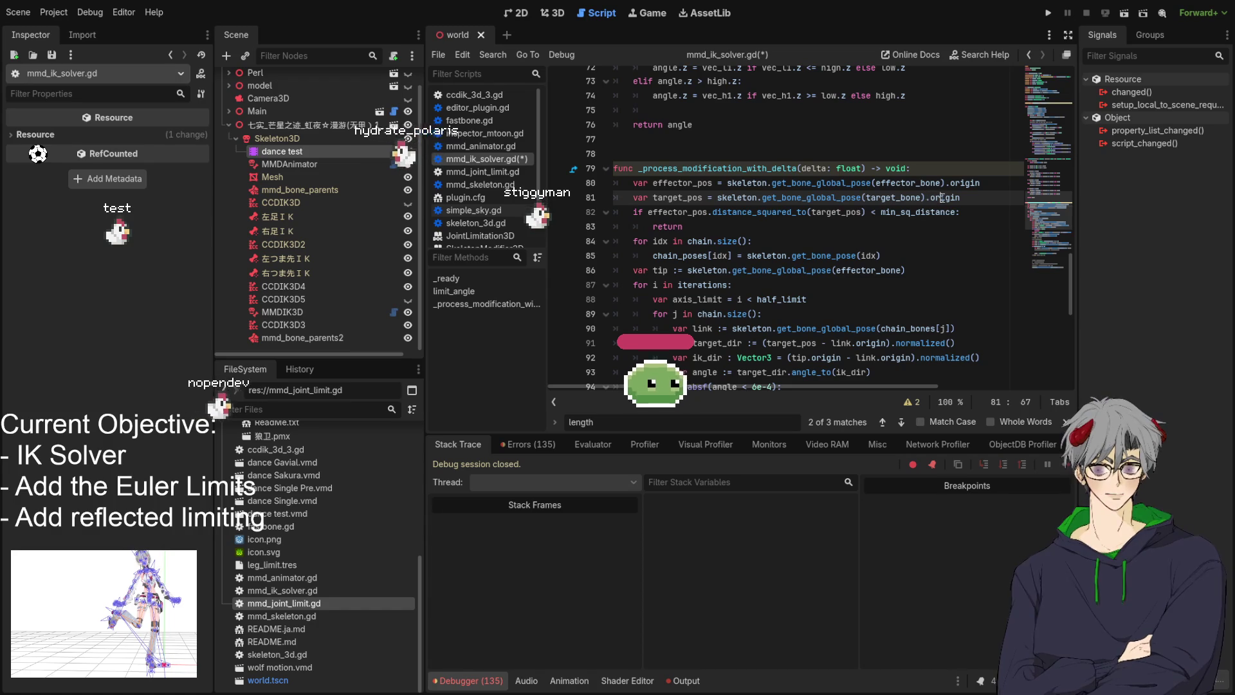
double_click(675, 198)
scroll(625, 188, down, 4)
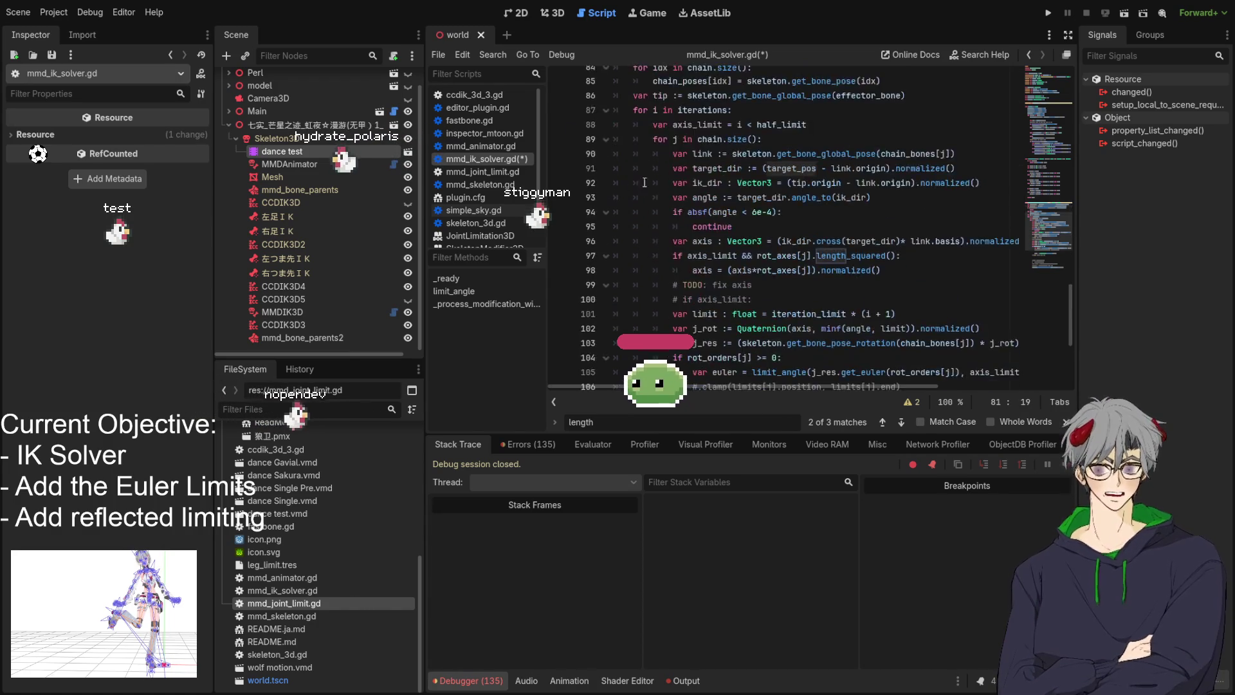
scroll(681, 175, up, 3)
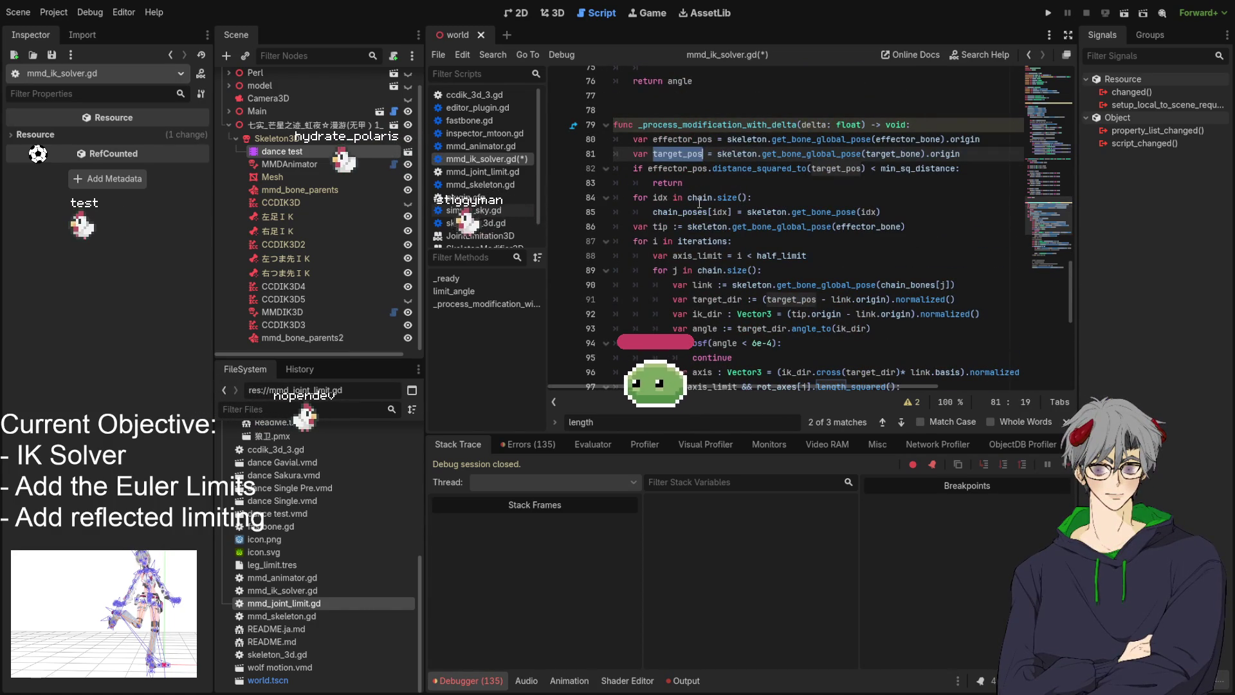
double_click(662, 227)
double_click(777, 227)
double_click(661, 226)
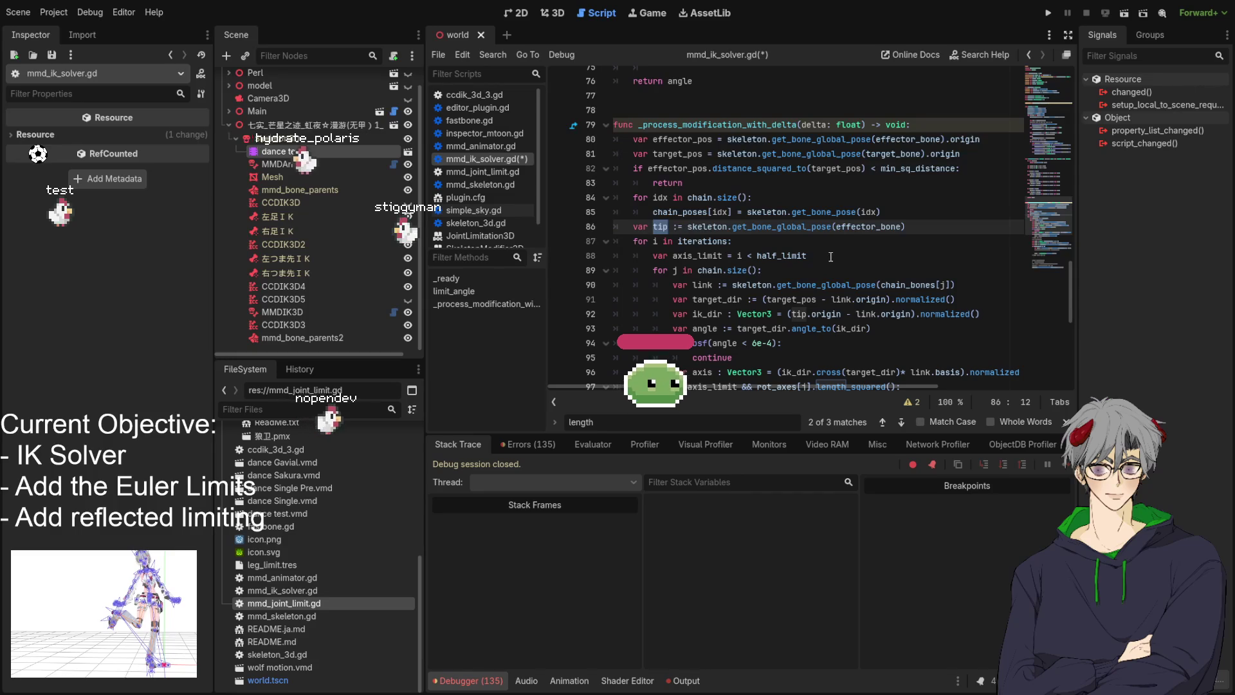
key(ctrl+f)
scroll(869, 251, down, 2)
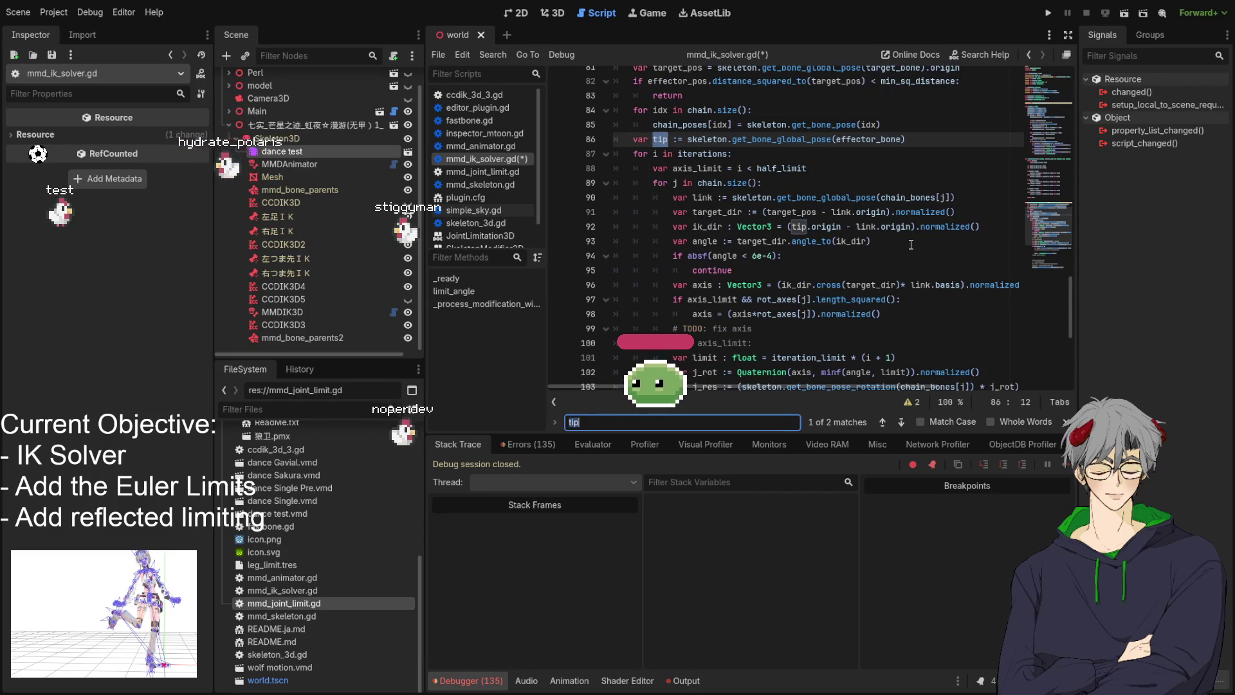
scroll(903, 245, up, 3)
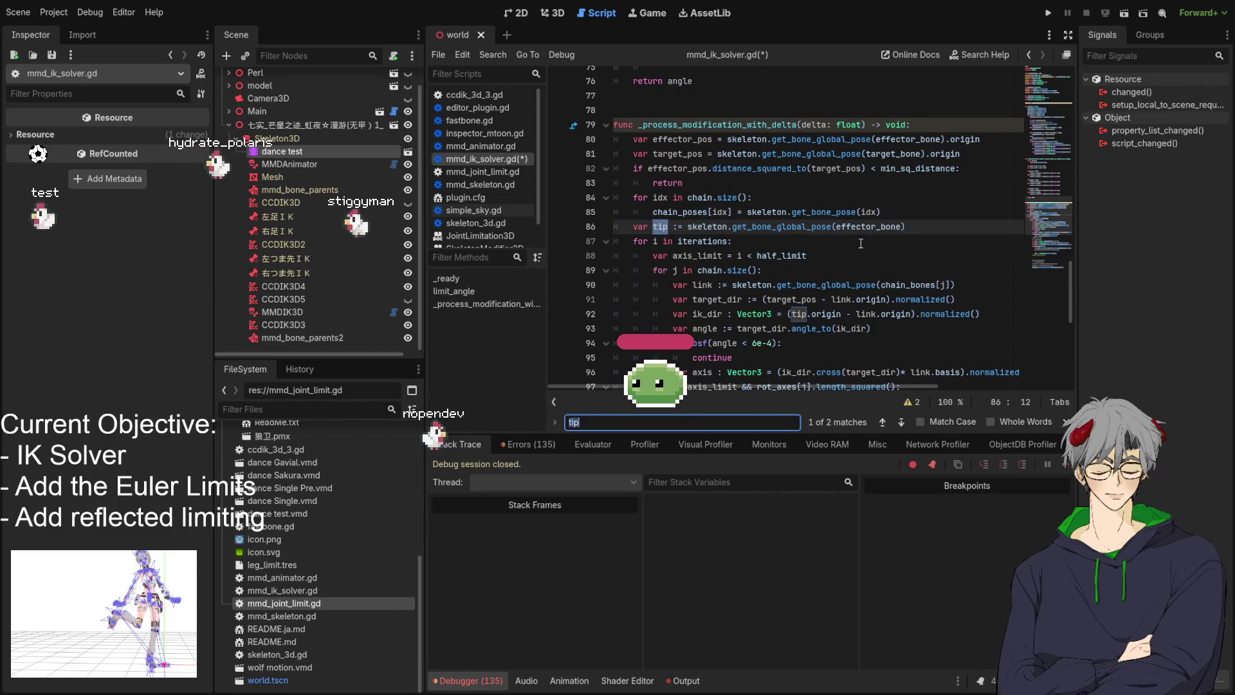
Append .origin to the tip assignment on line 86 and remove .origin after tip on line 92
click(931, 226)
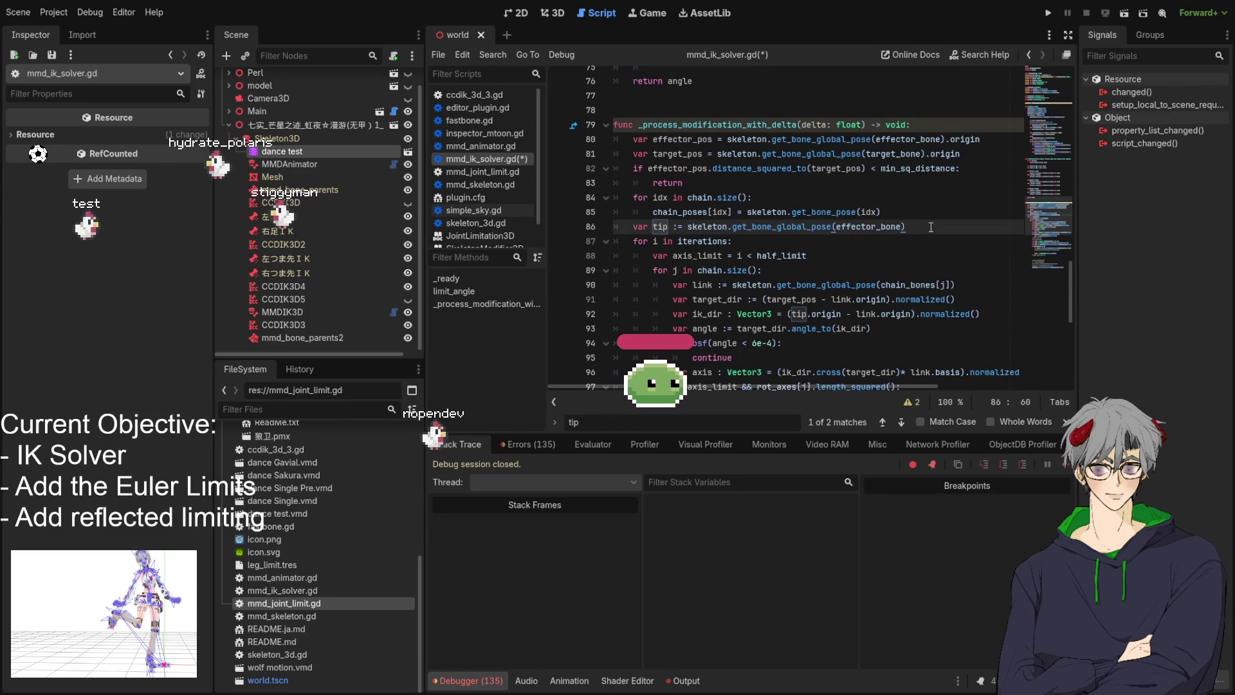
text(.)
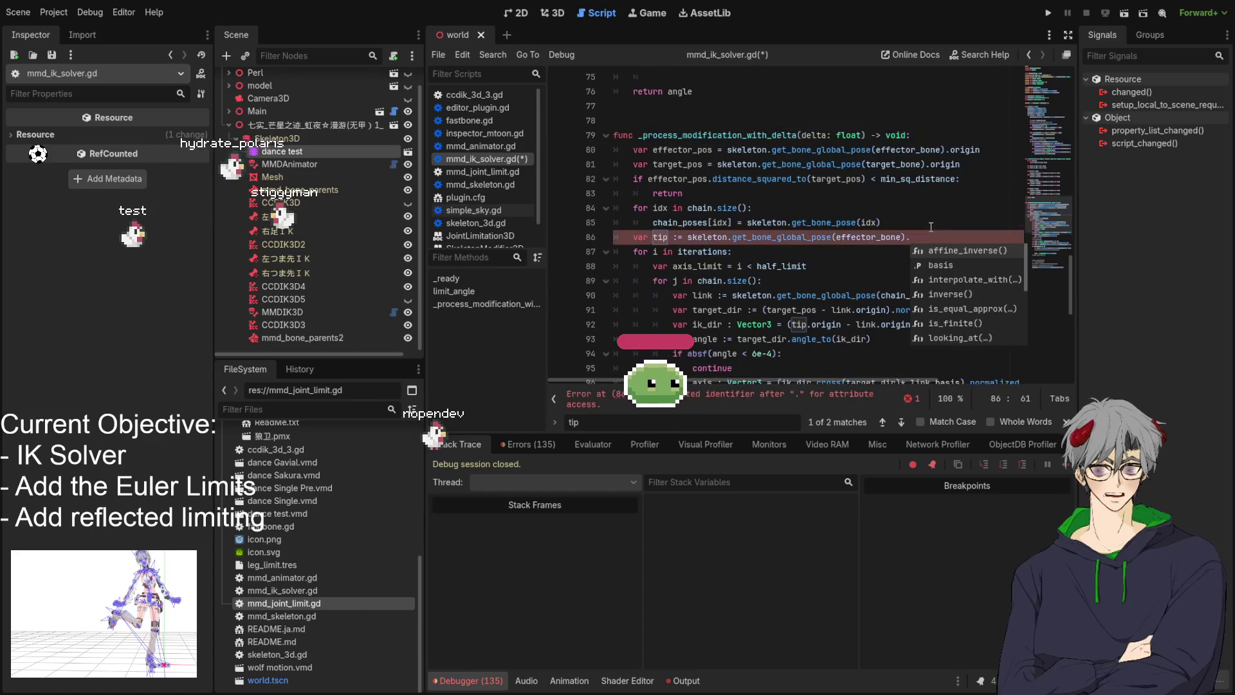
key(BackSpace)
key(BackSpace)
key(BackSpace)
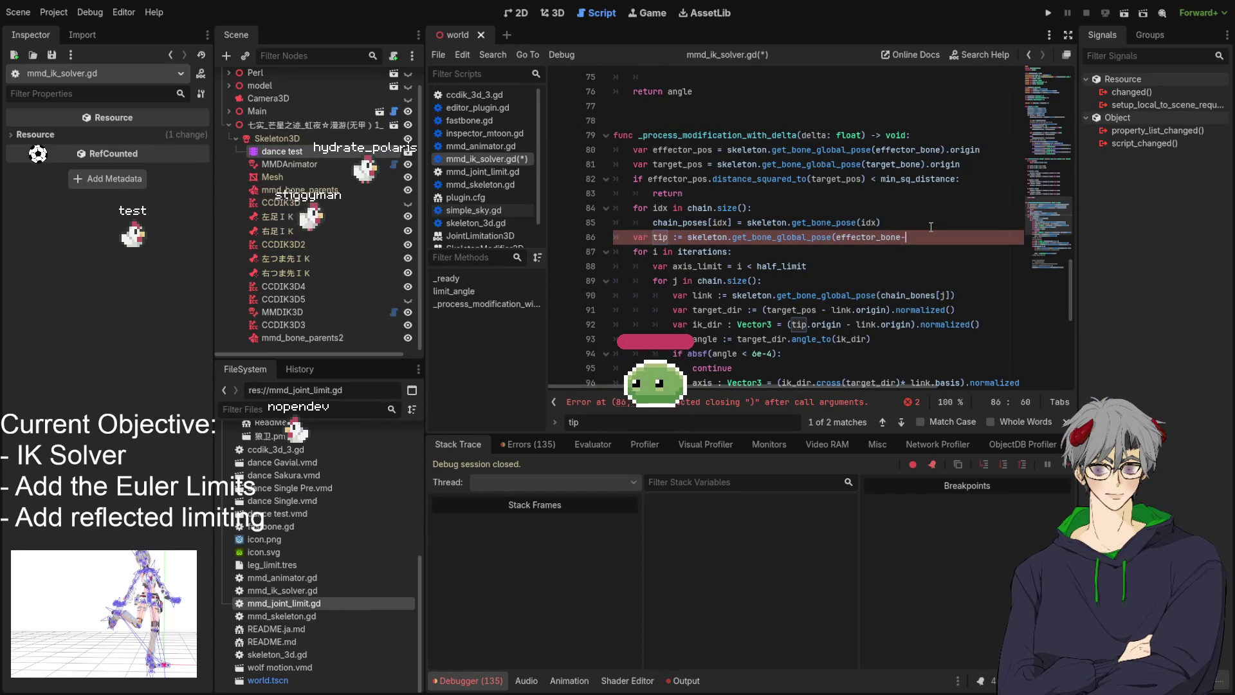
text(e)
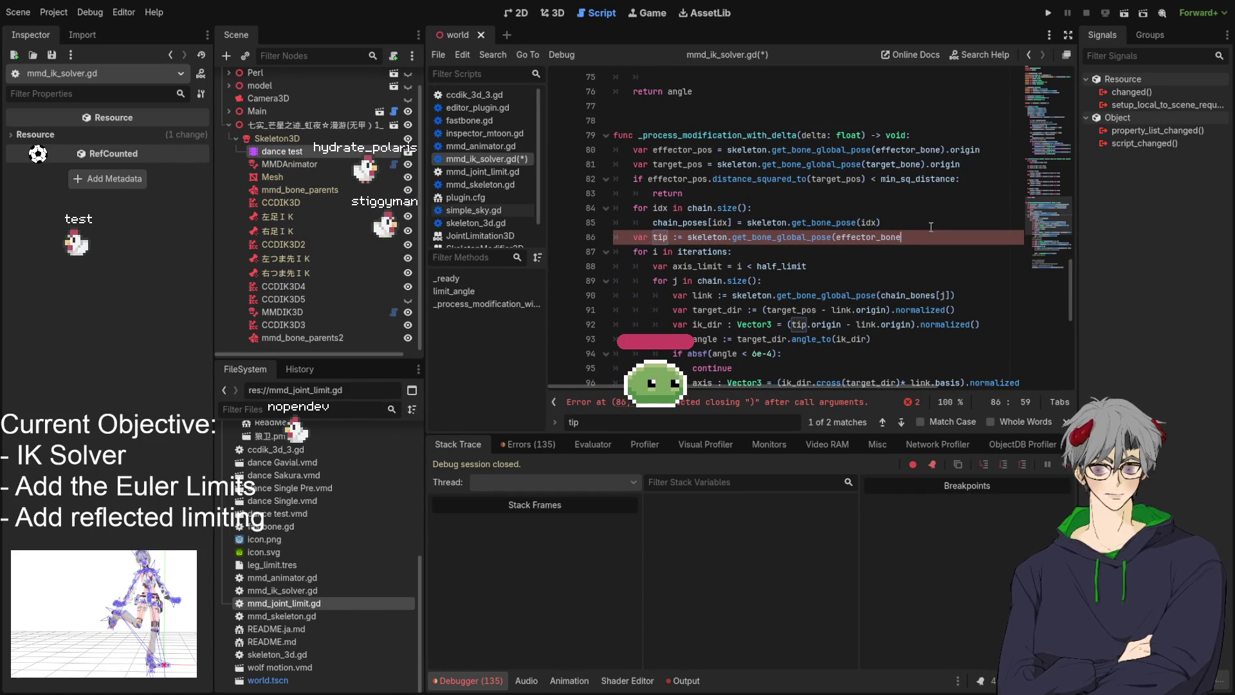
text().origin)
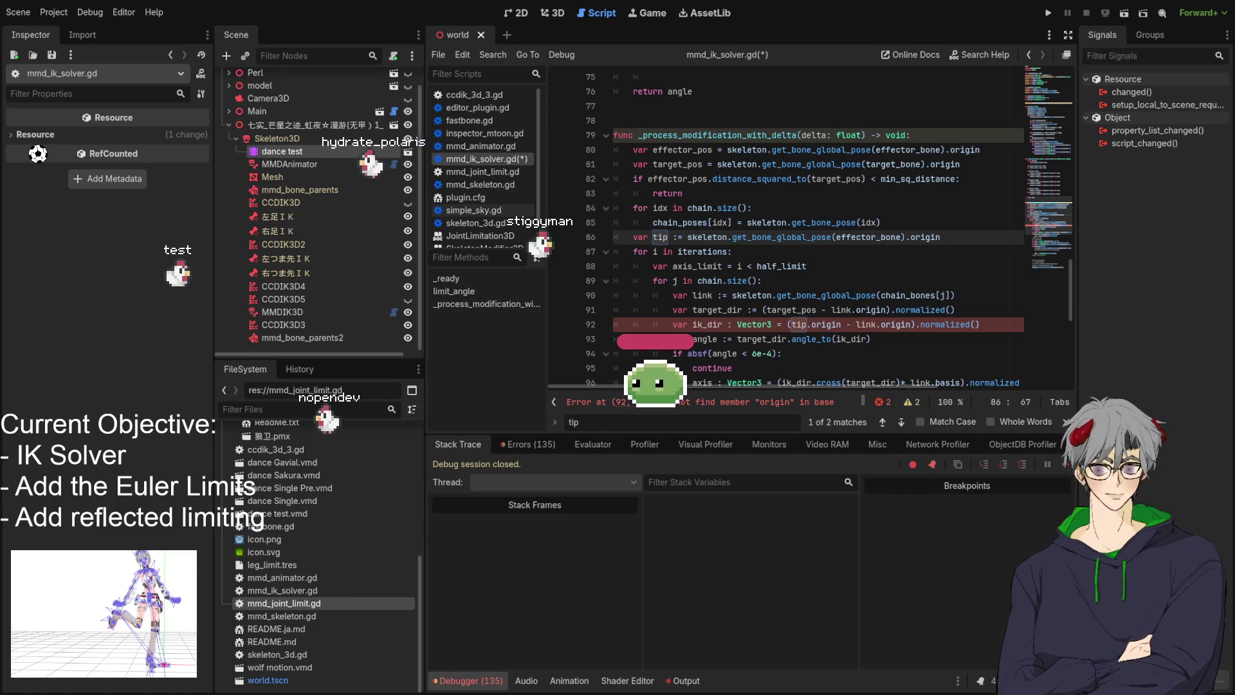
click(801, 266)
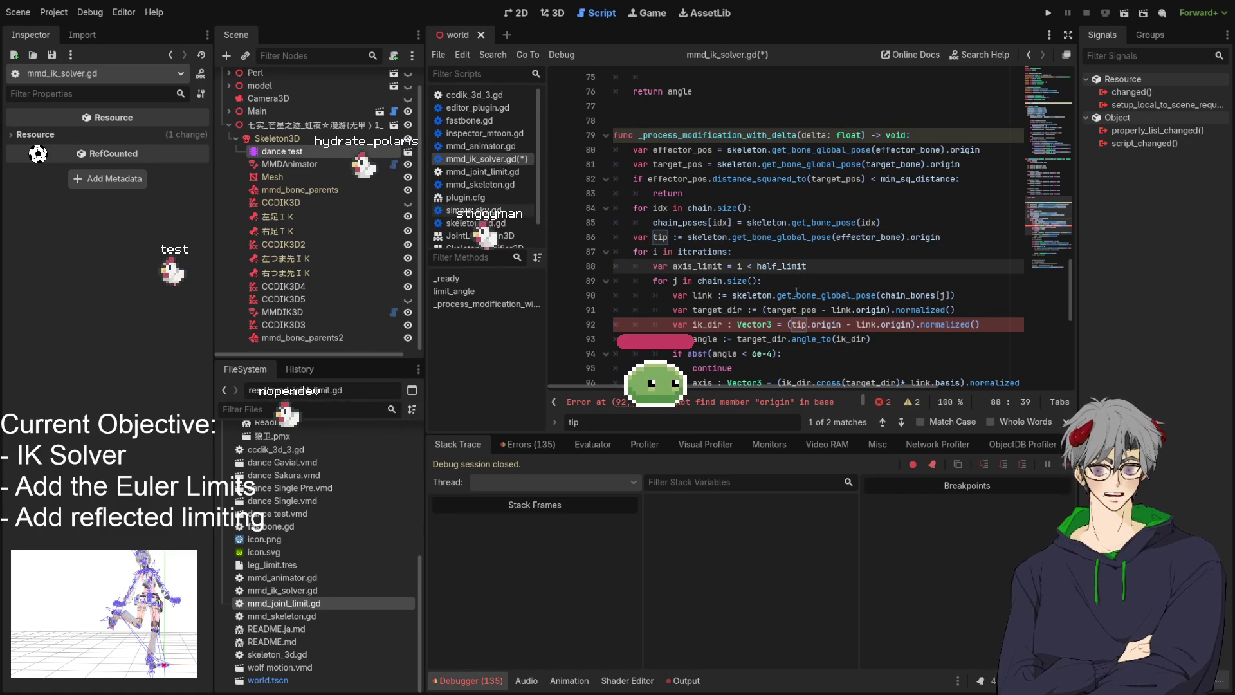
double_click(826, 325)
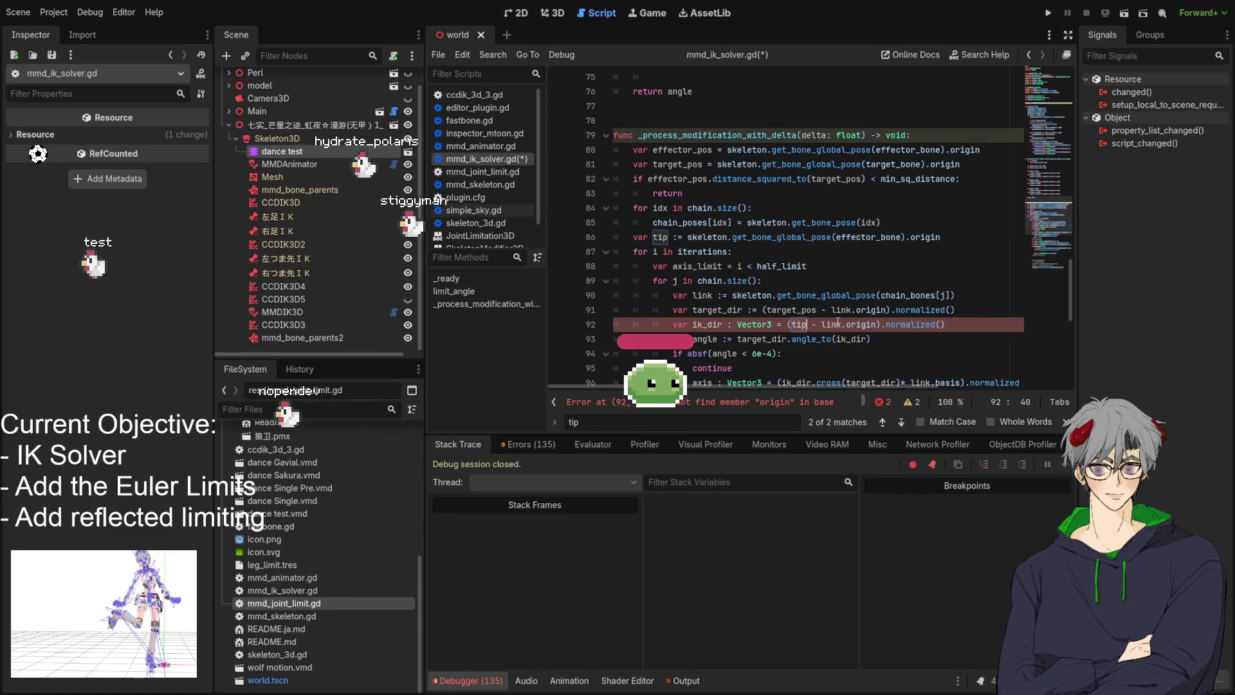
key(BackSpace)
key(BackSpace)
scroll(844, 257, down, 2)
Search for remaining uses of tip, then highlight every use of link in the loop
key(ctrl+f)
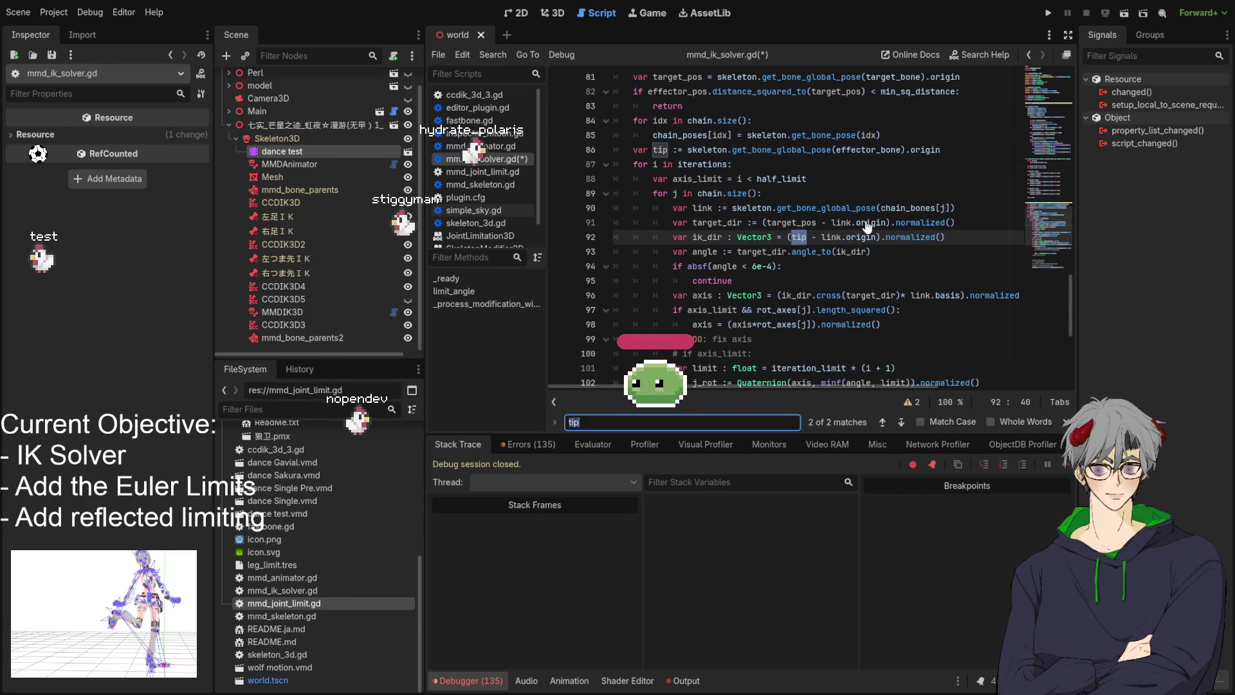
scroll(867, 225, down, 6)
scroll(866, 222, up, 9)
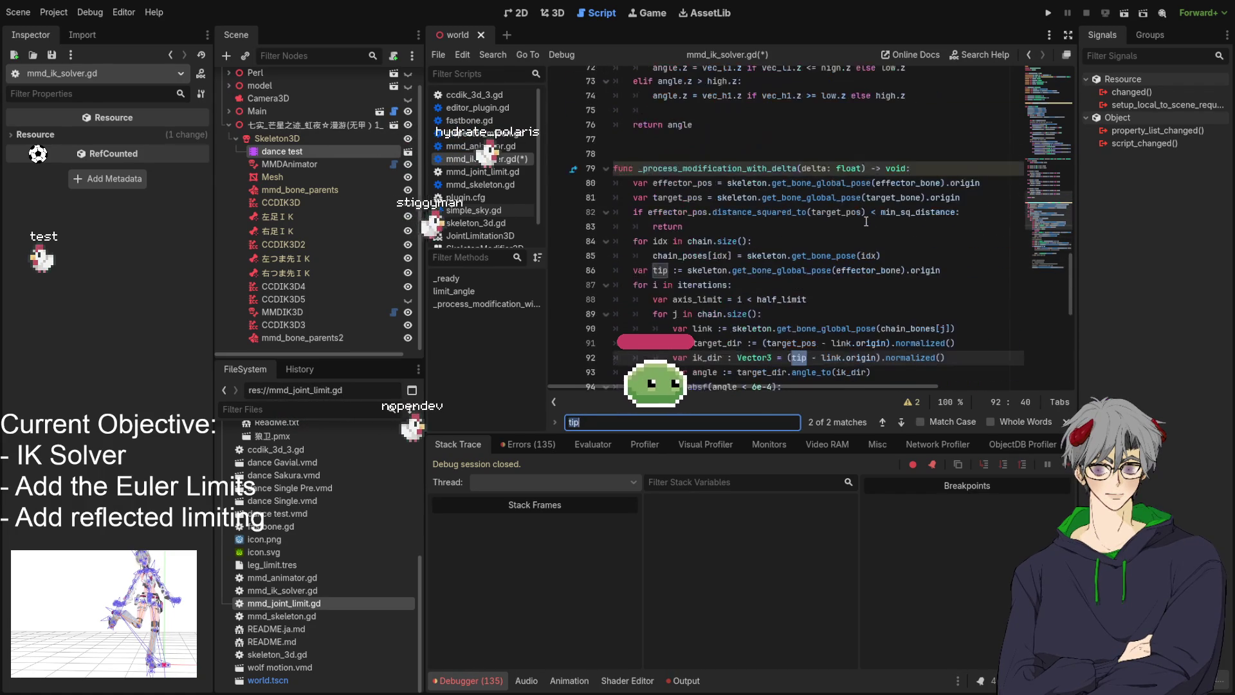
click(929, 272)
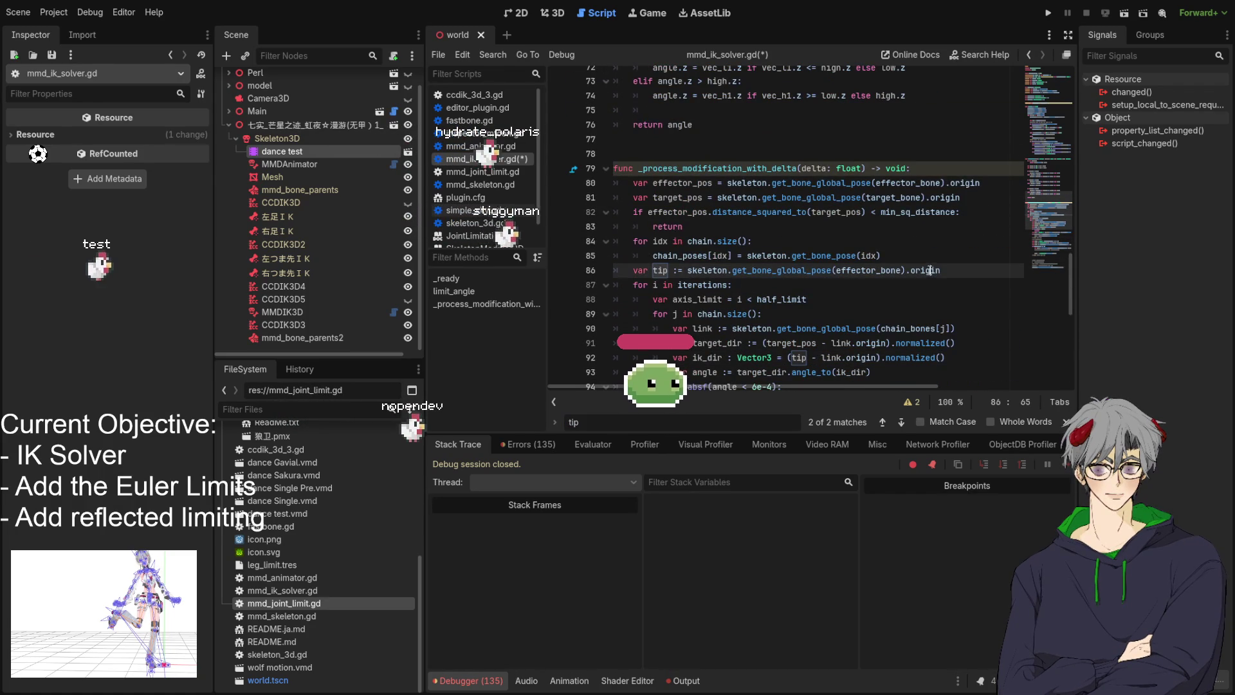
scroll(902, 242, down, 2)
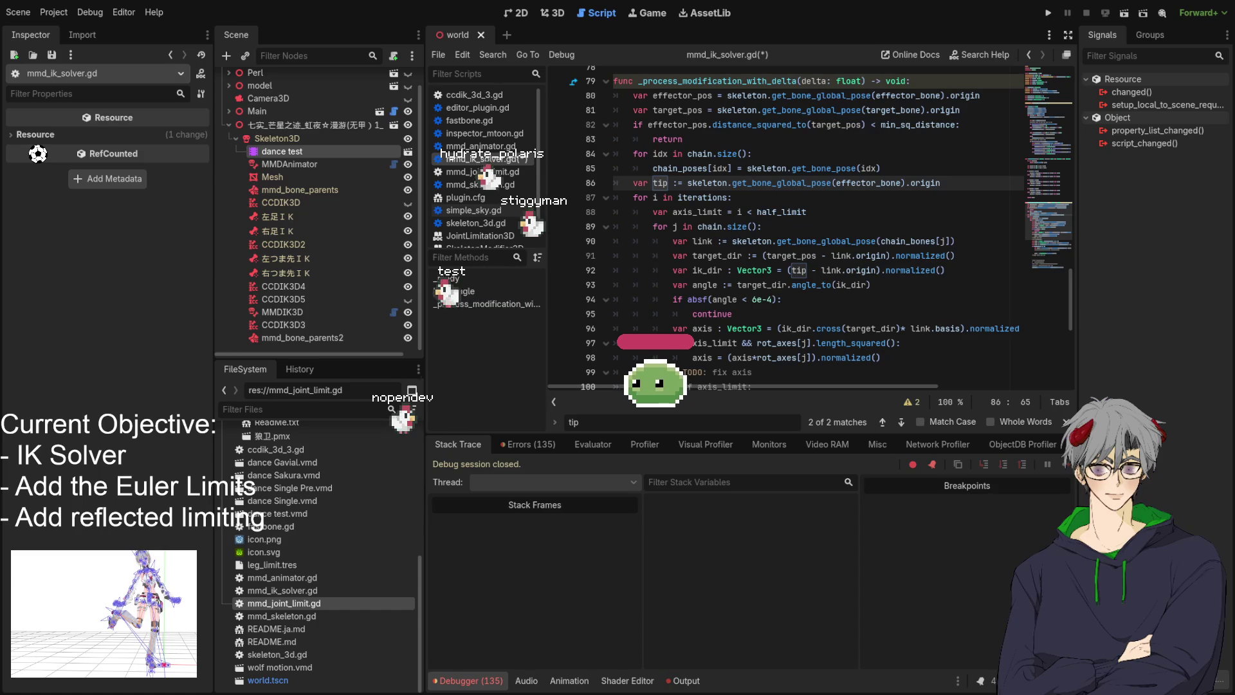
double_click(702, 241)
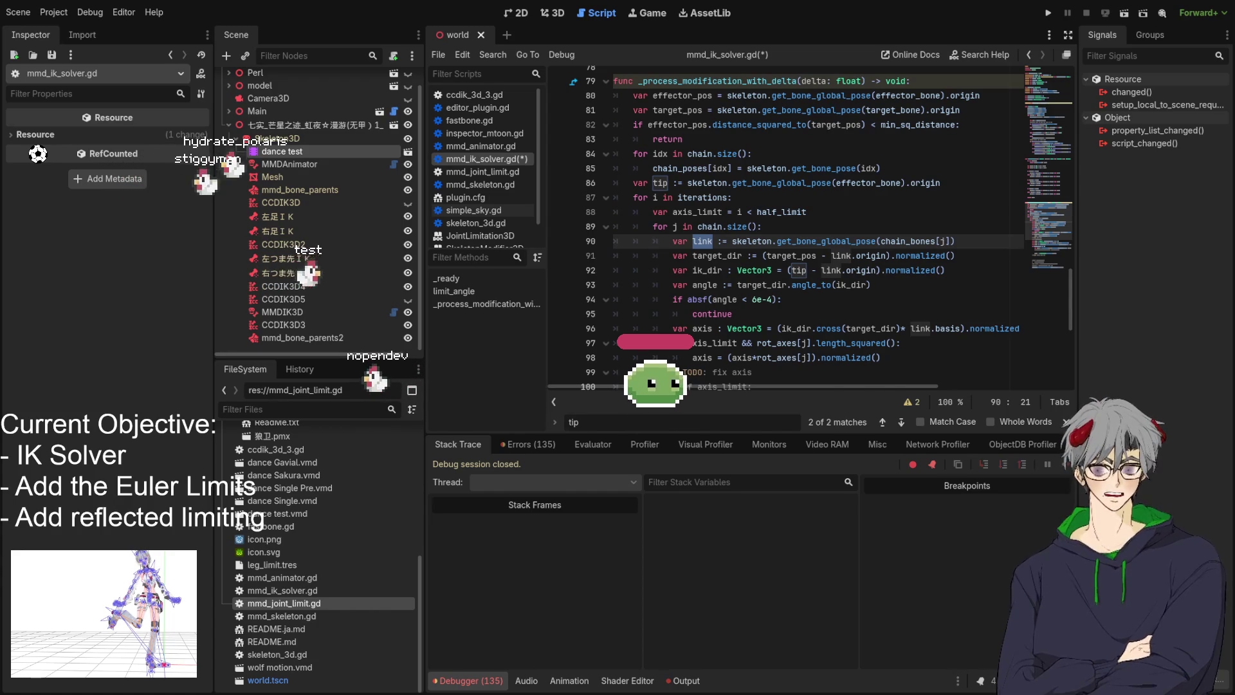
scroll(811, 232, down, 2)
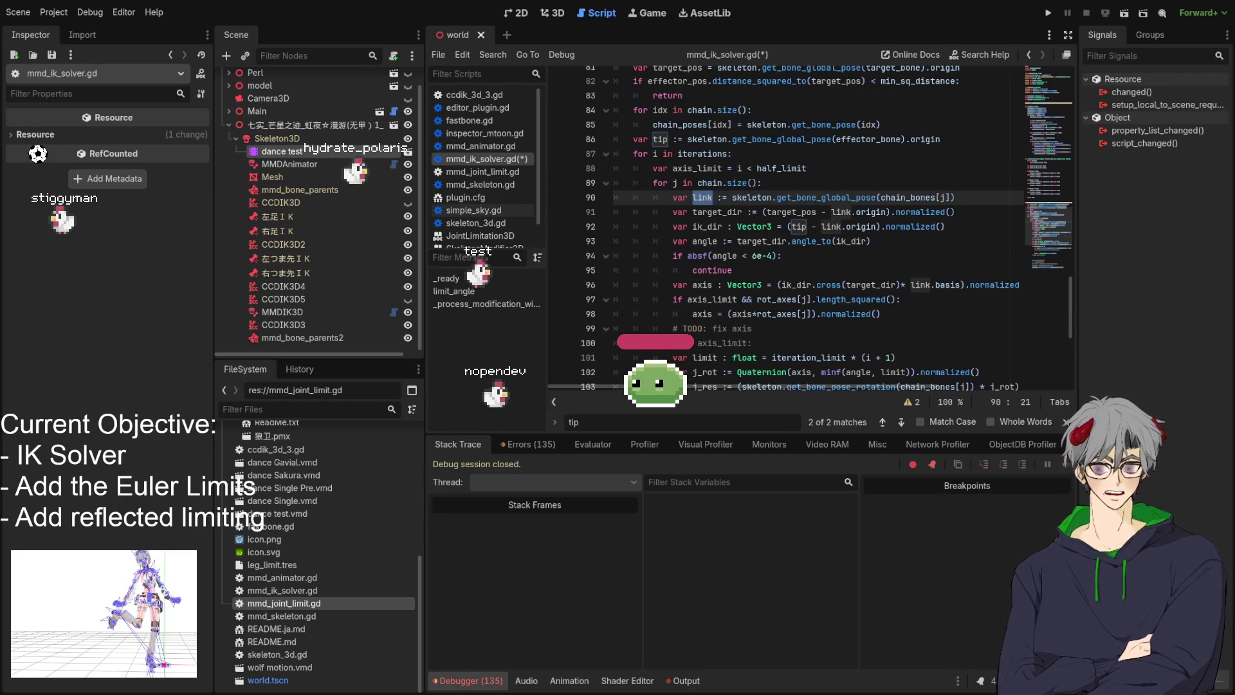
scroll(785, 225, down, 5)
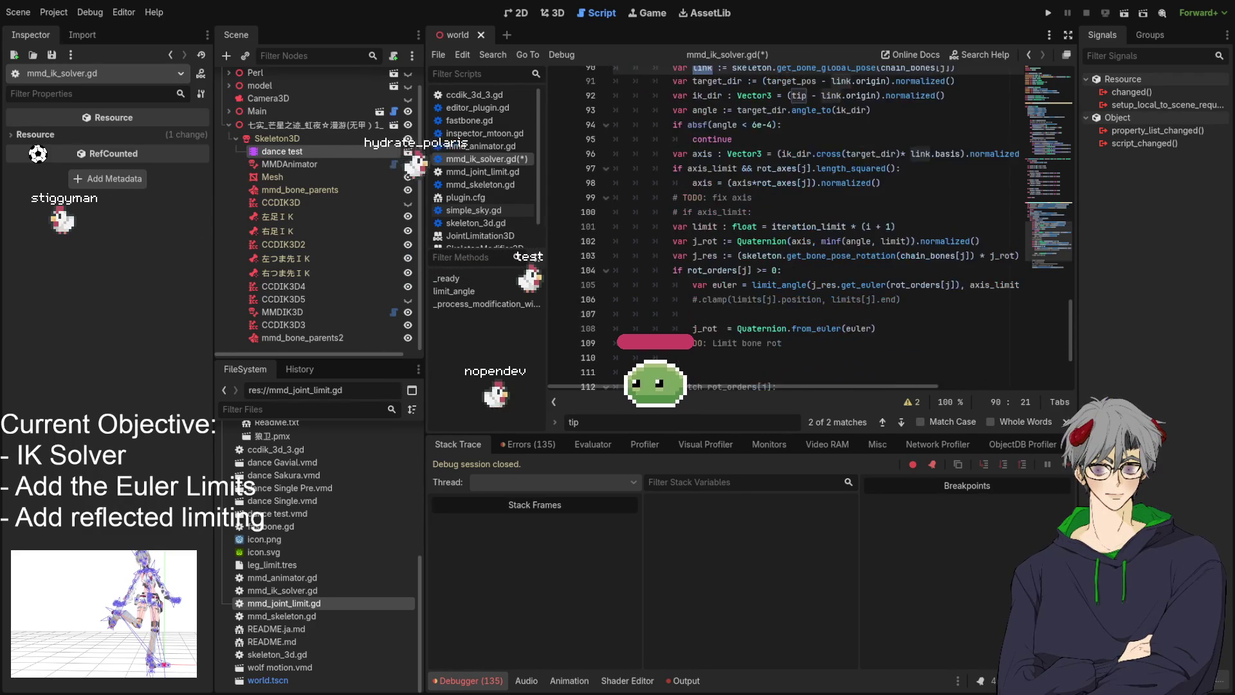
Paste the tip-projection code at line 111 and indent it one level deeper
click(798, 278)
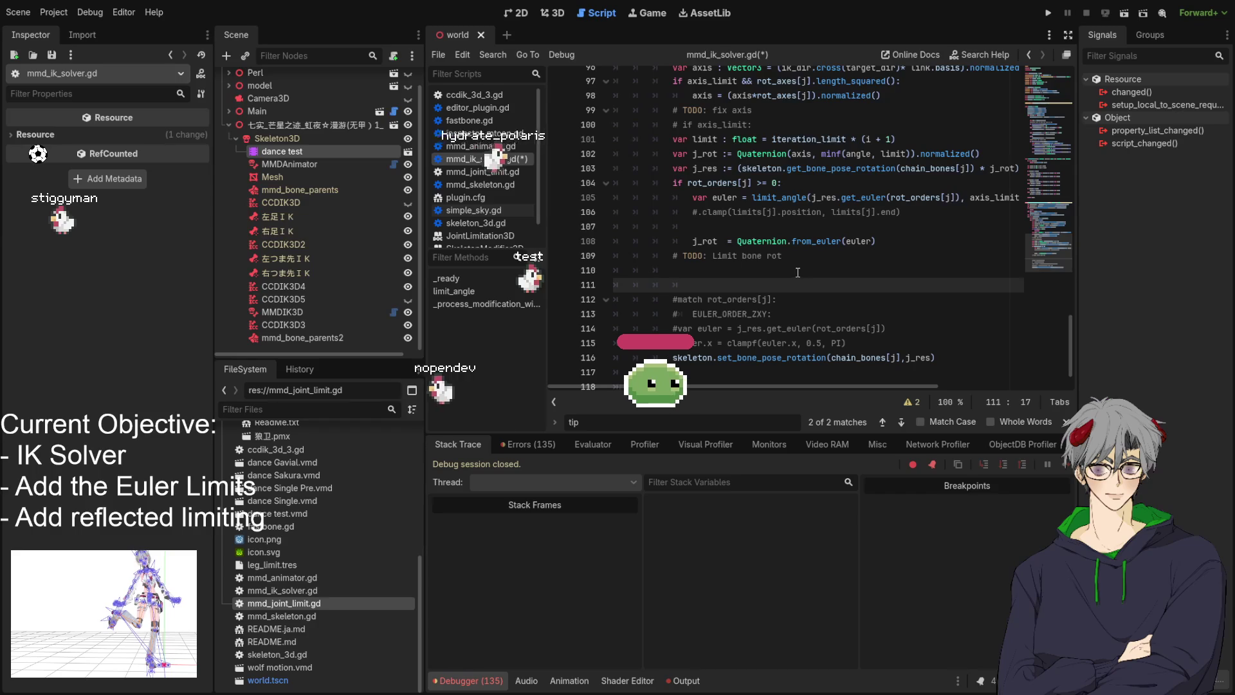
key(BackSpace)
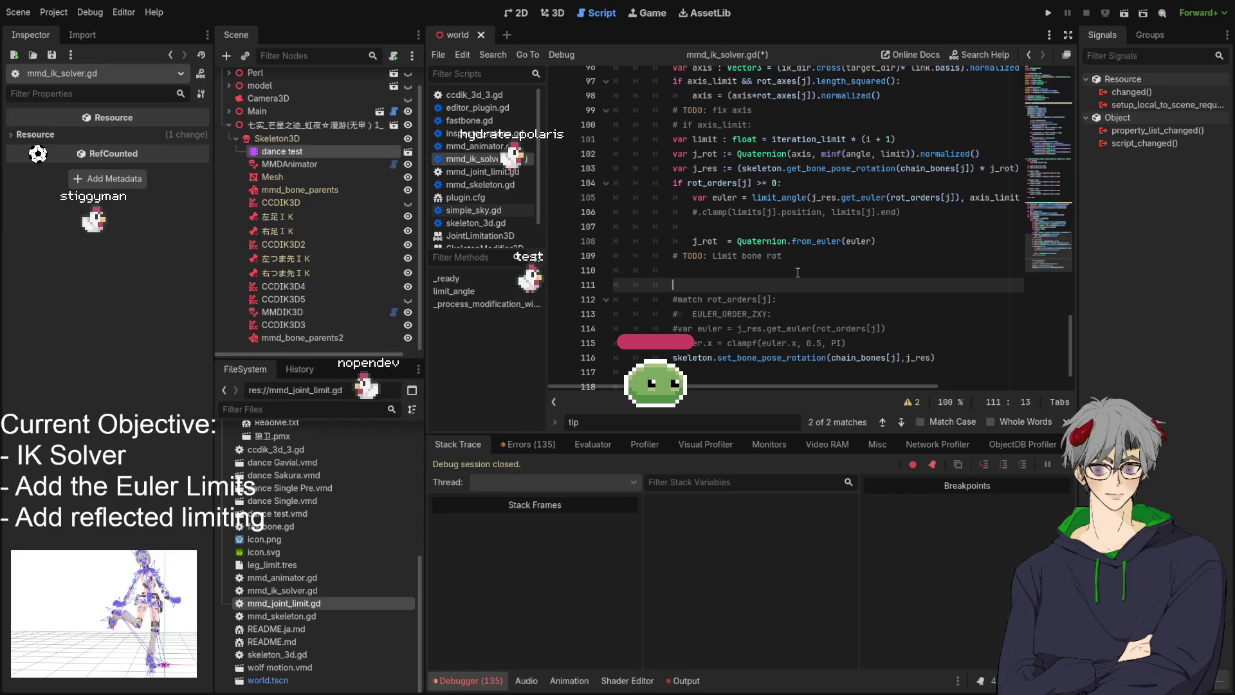
key(ctrl+v)
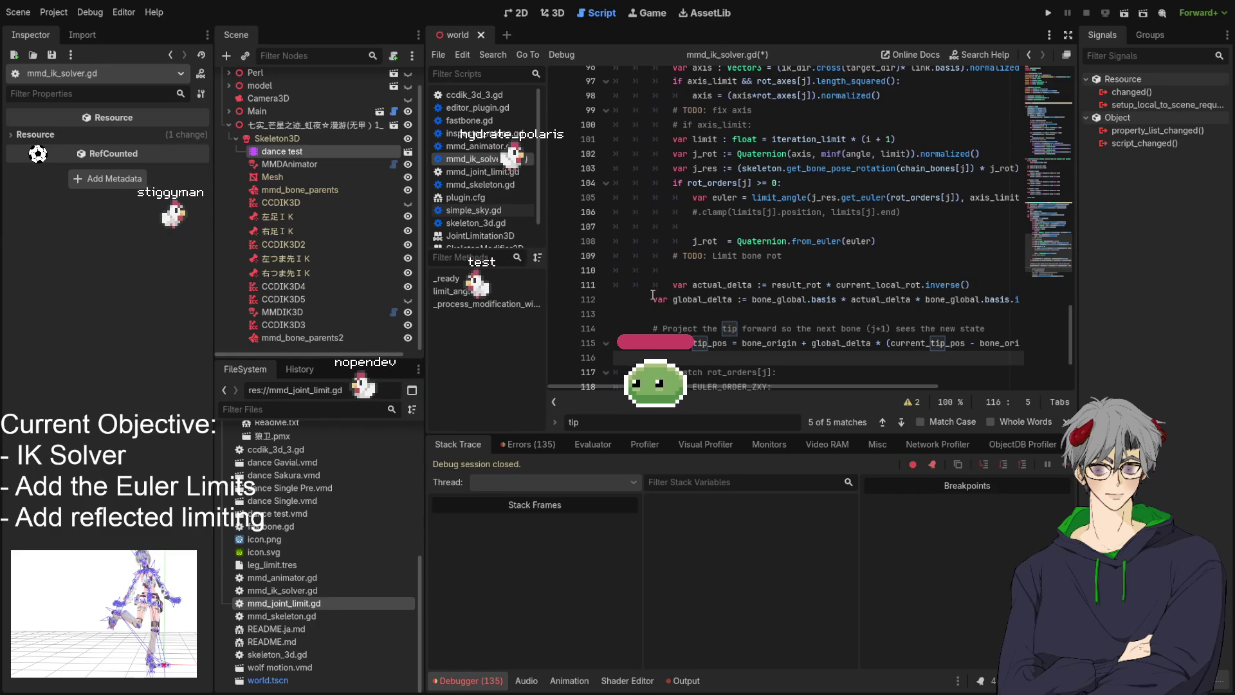
drag(652, 299, 758, 310)
key(Tab)
mouse_move(649, 339)
mouse_down()
mouse_move(796, 354)
mouse_move(862, 384)
mouse_move(909, 386)
mouse_move(849, 386)
mouse_up()
key(Tab)
click(928, 341)
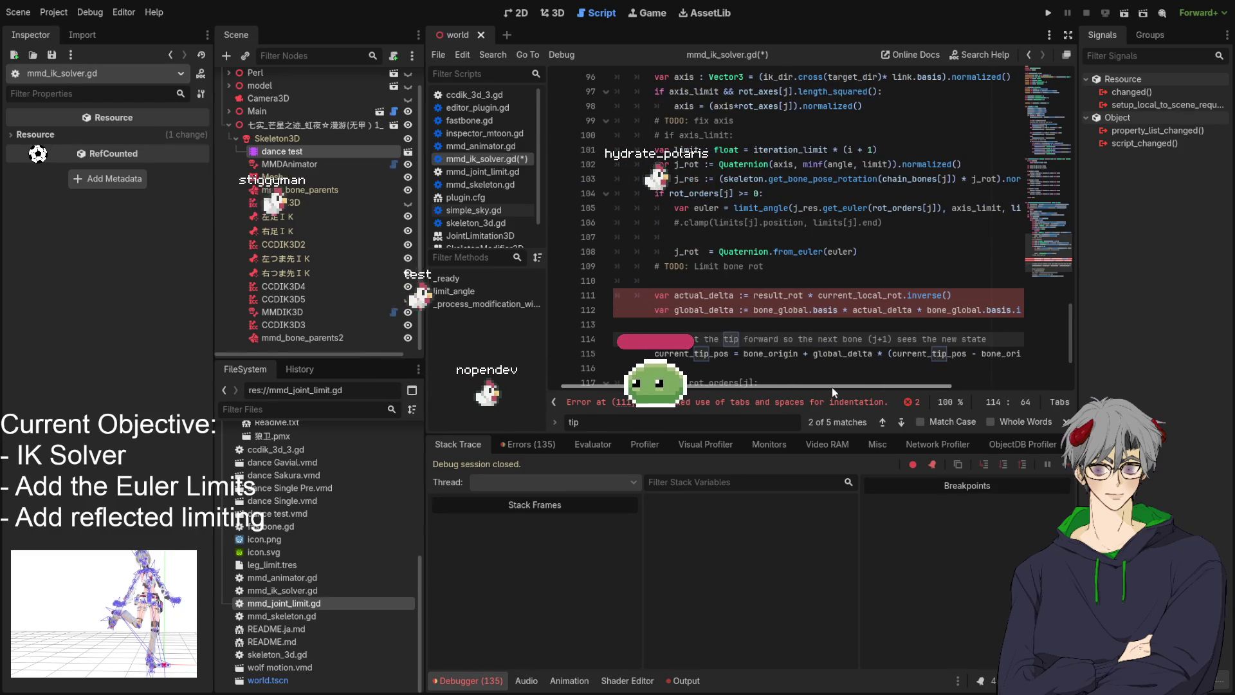
Replace the space indents on lines 112 and 115 with tabs inside the bone loop
scroll(808, 313, down, 2)
scroll(810, 306, up, 1)
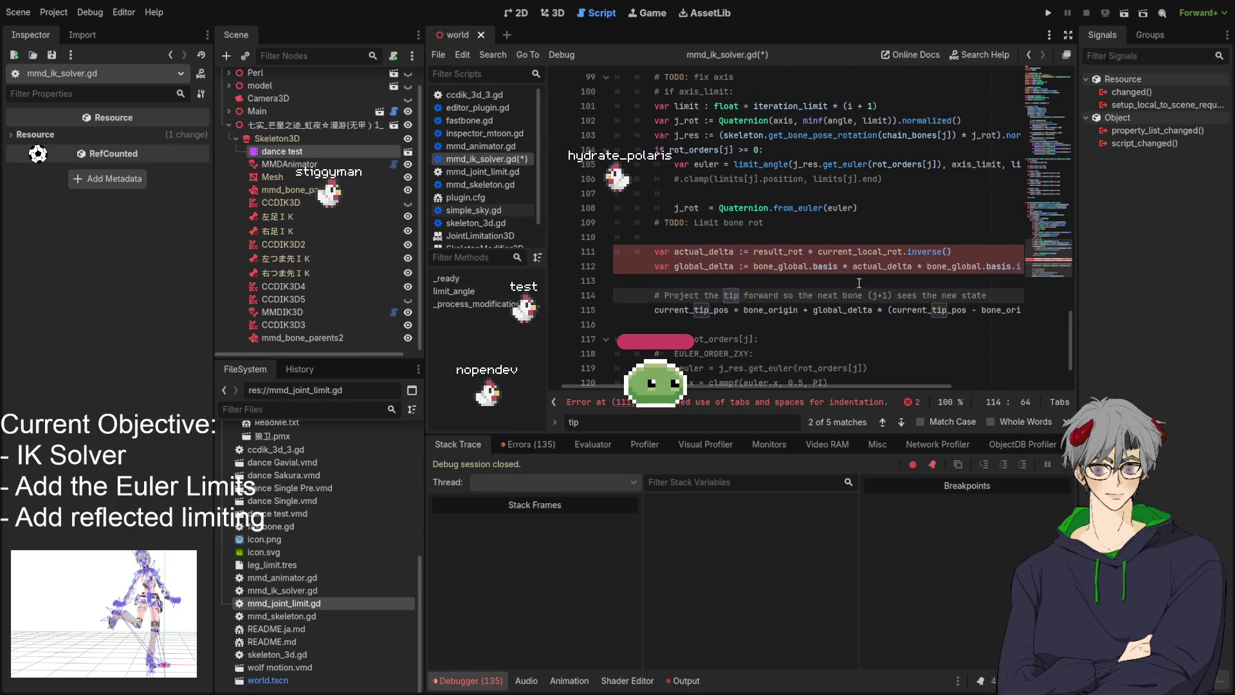
scroll(718, 314, down, 1)
scroll(676, 309, up, 2)
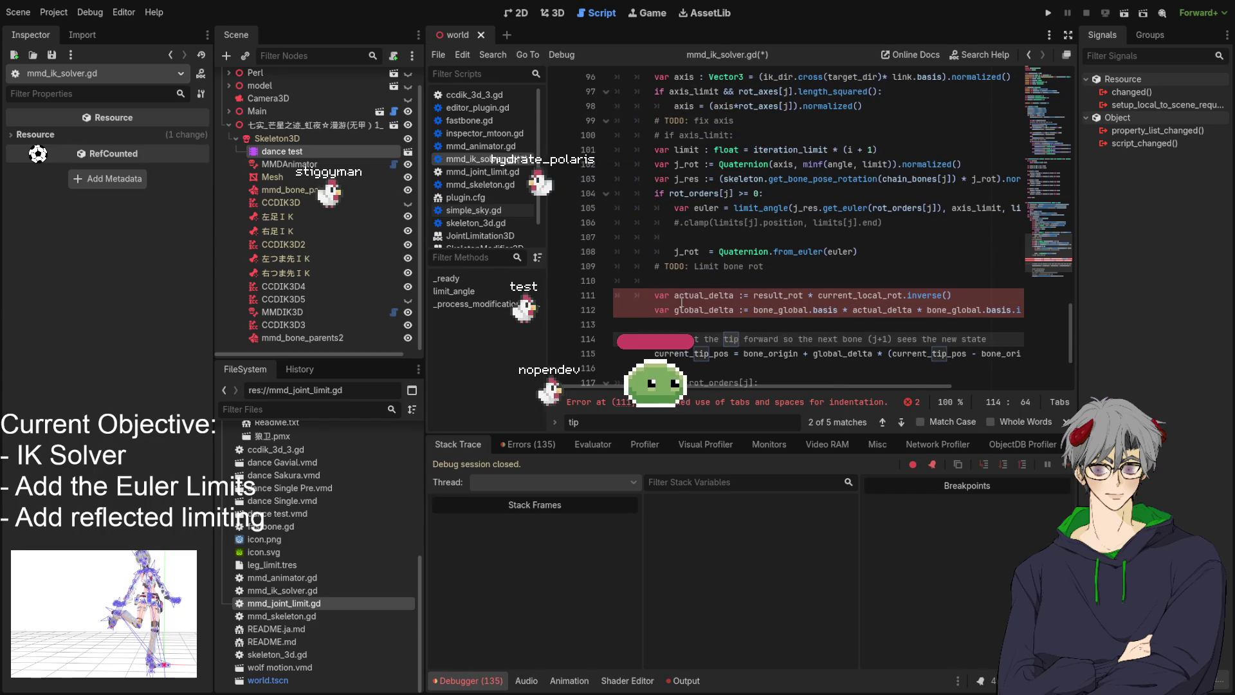
drag(645, 309, 568, 314)
key(Tab)
key(Tab)
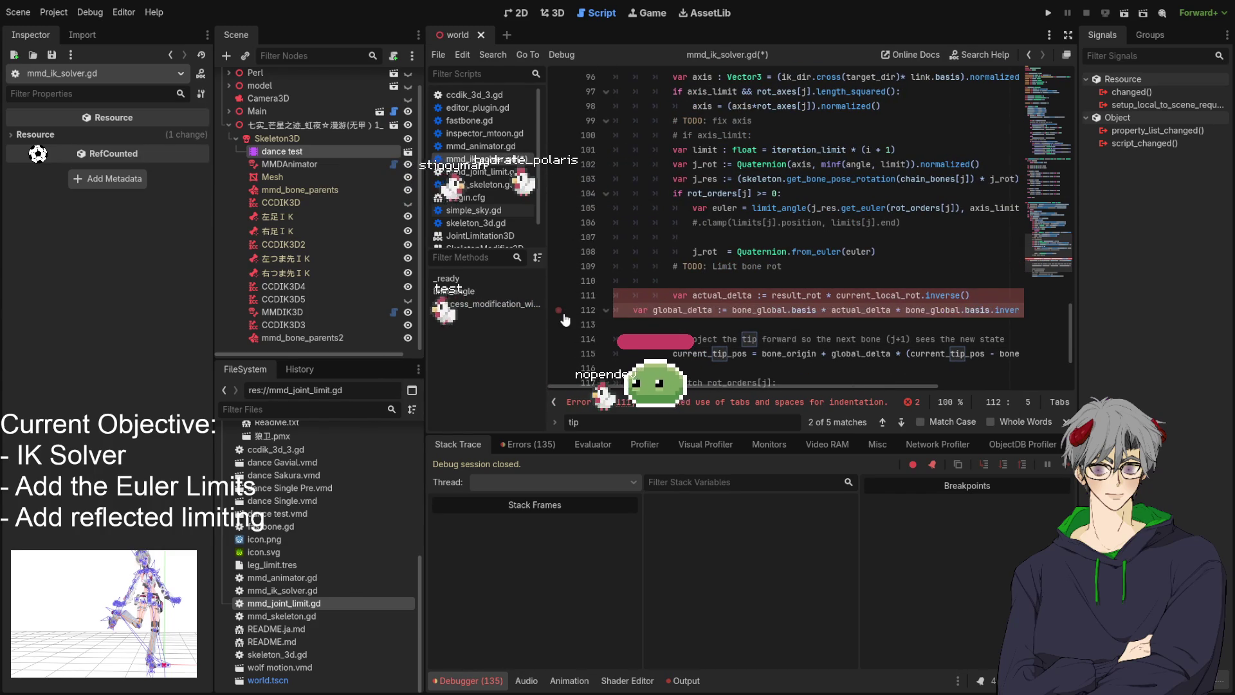
click(672, 354)
key(shift+Home)
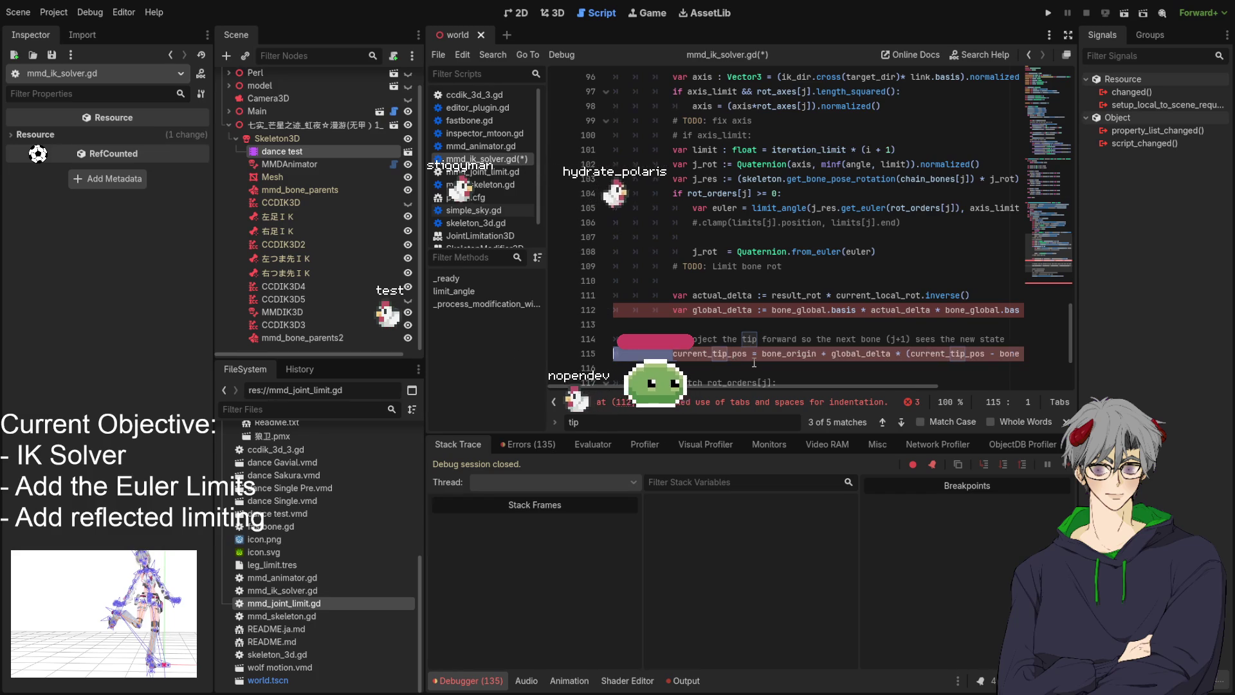
key(Tab)
key(Tab)
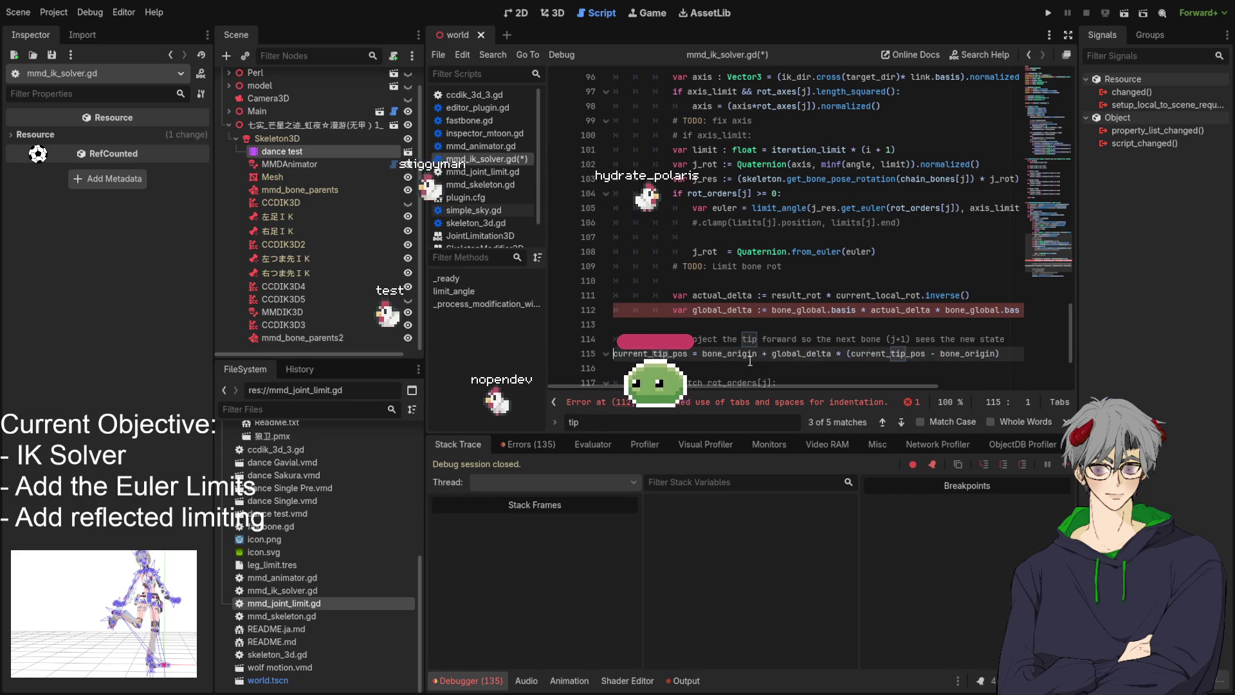
key(Tab)
click(738, 325)
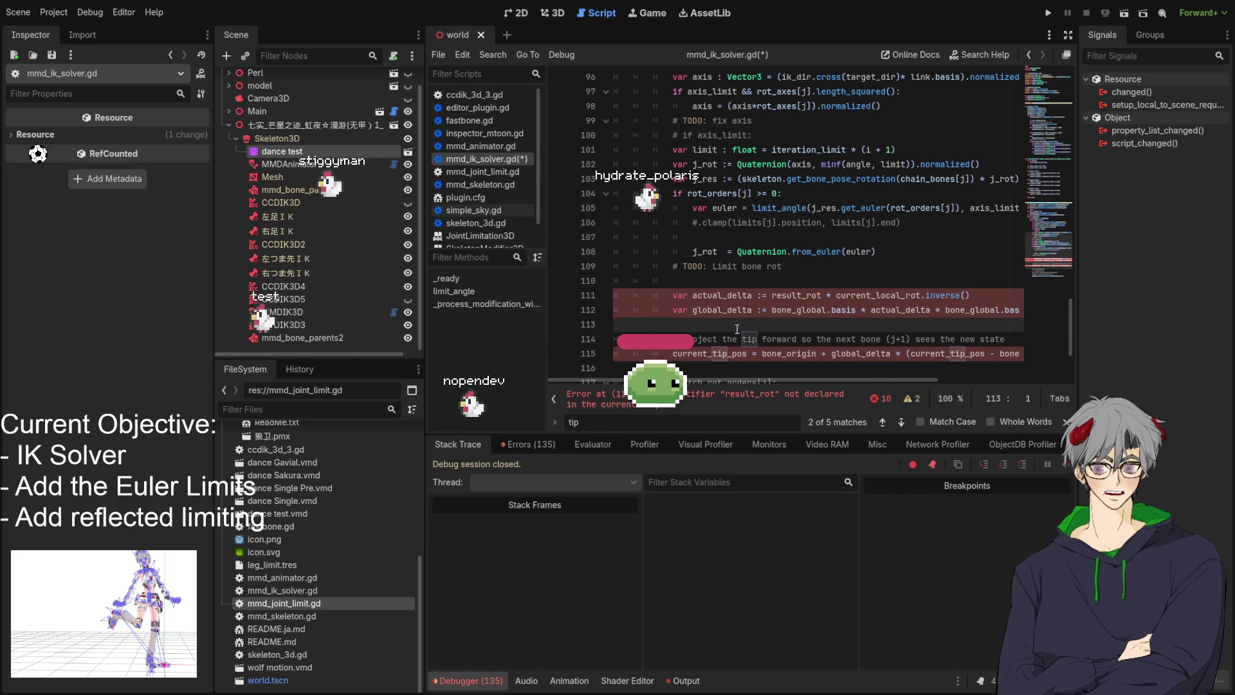
mouse_move(732, 378)
mouse_down()
mouse_move(829, 384)
mouse_move(733, 388)
mouse_up()
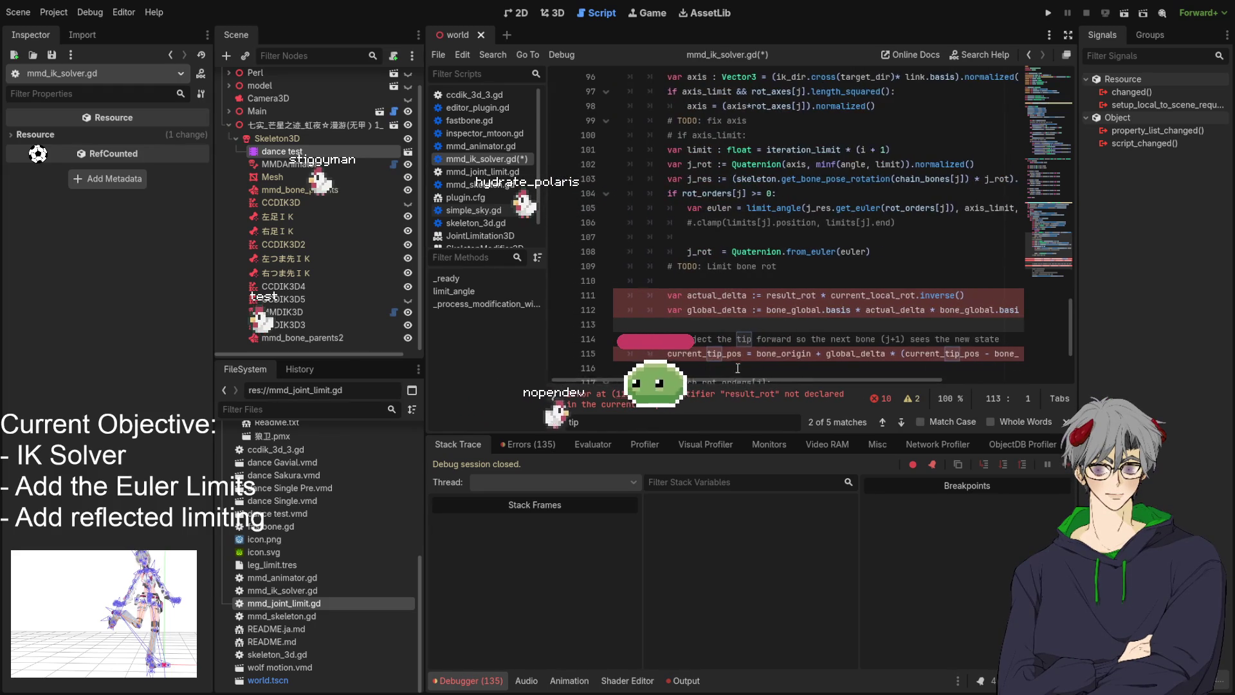
Replace result_rot with j_rot as the first operand of actual_delta on line 111
scroll(790, 250, down, 2)
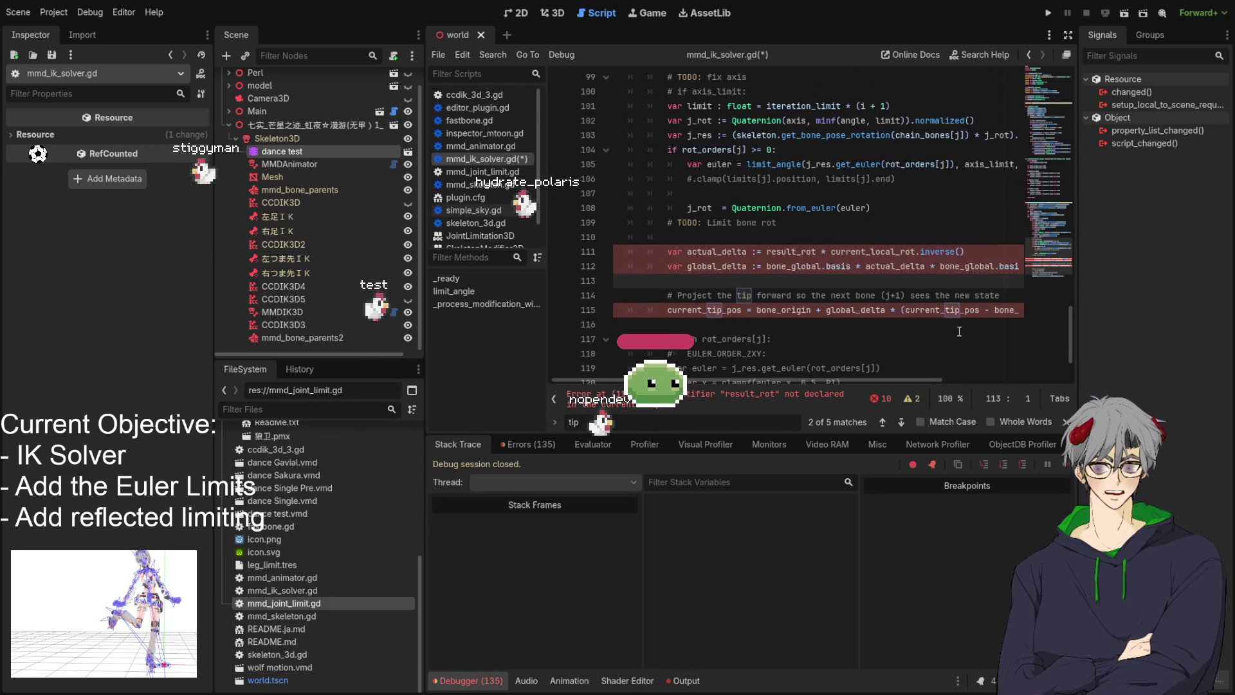
double_click(717, 252)
double_click(790, 252)
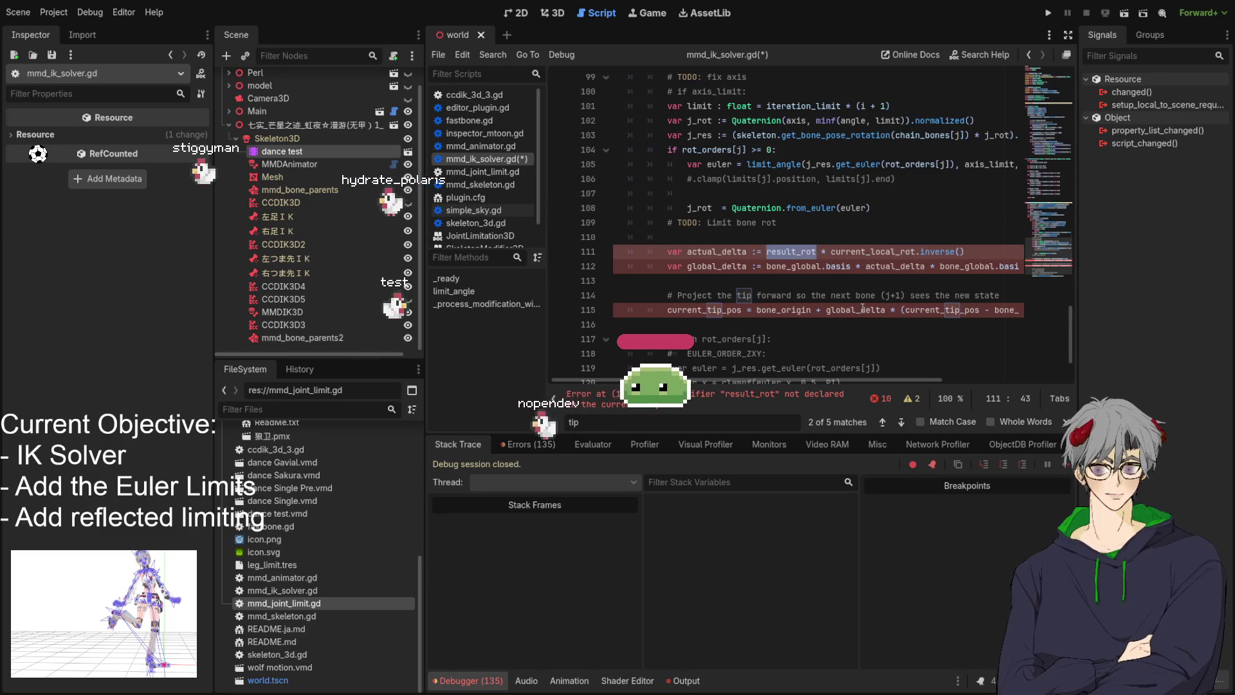
scroll(879, 304, up, 1)
text(j_rot)
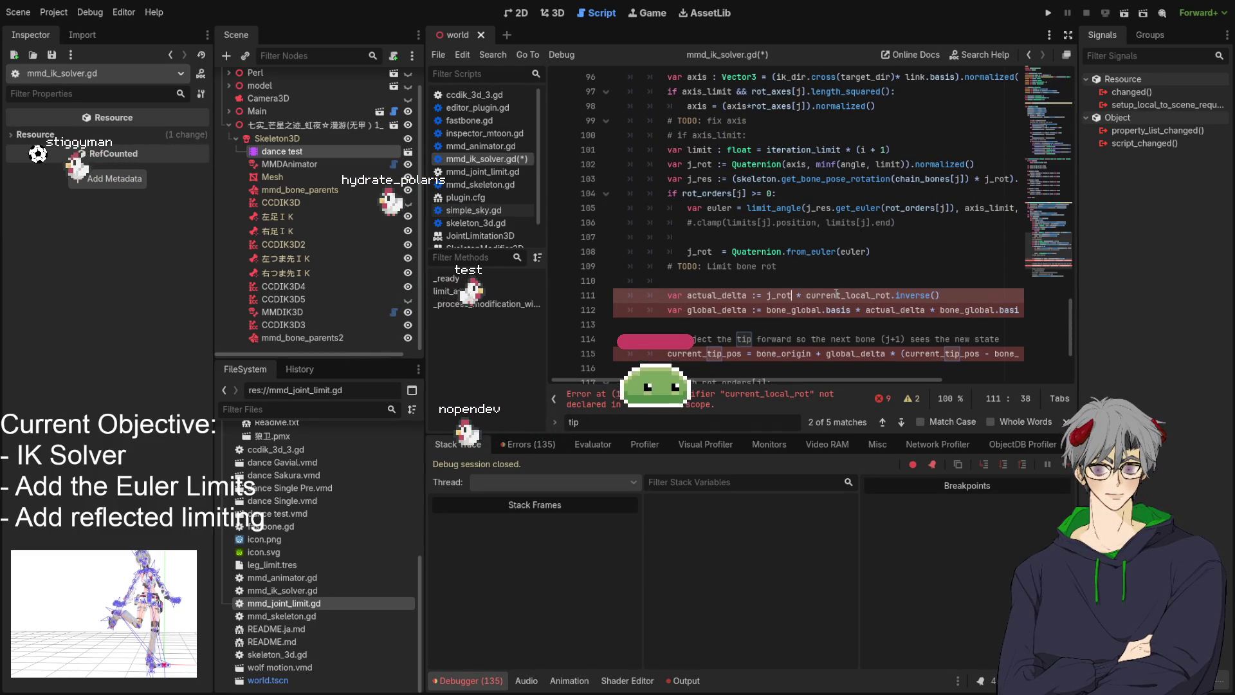
Select current_local_rot on line 111 to inspect the undeclared identifier
double_click(876, 296)
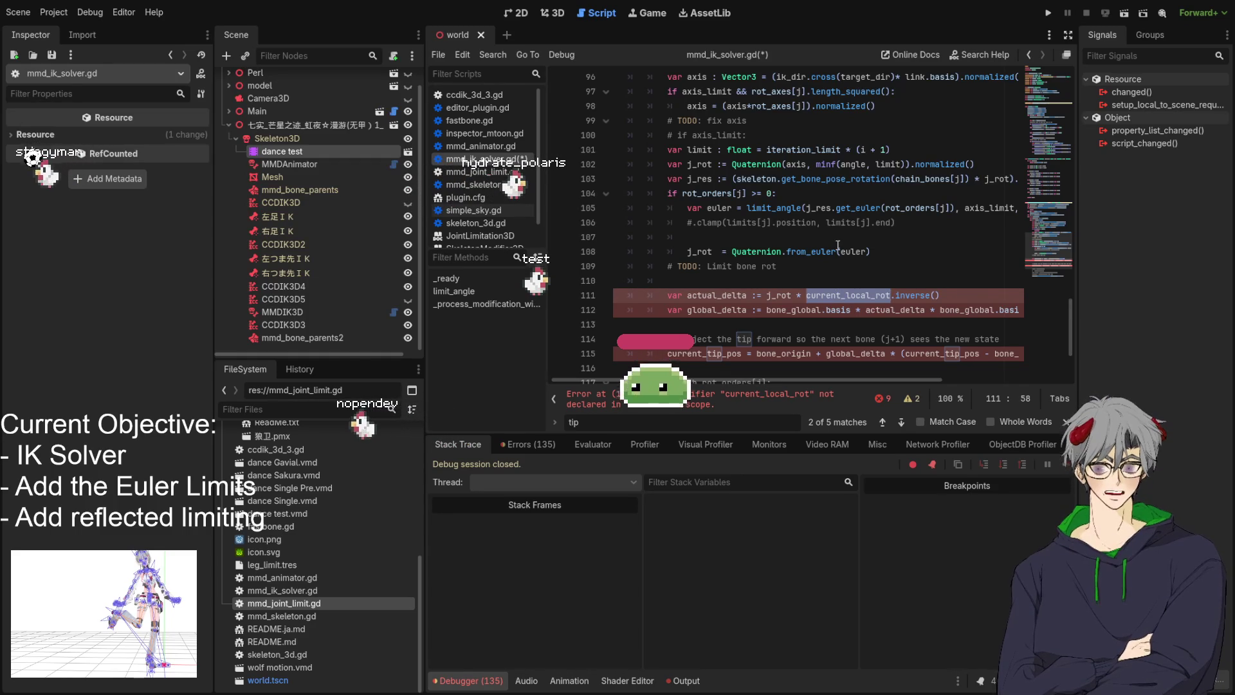
scroll(833, 291, up, 2)
scroll(833, 291, down, 2)
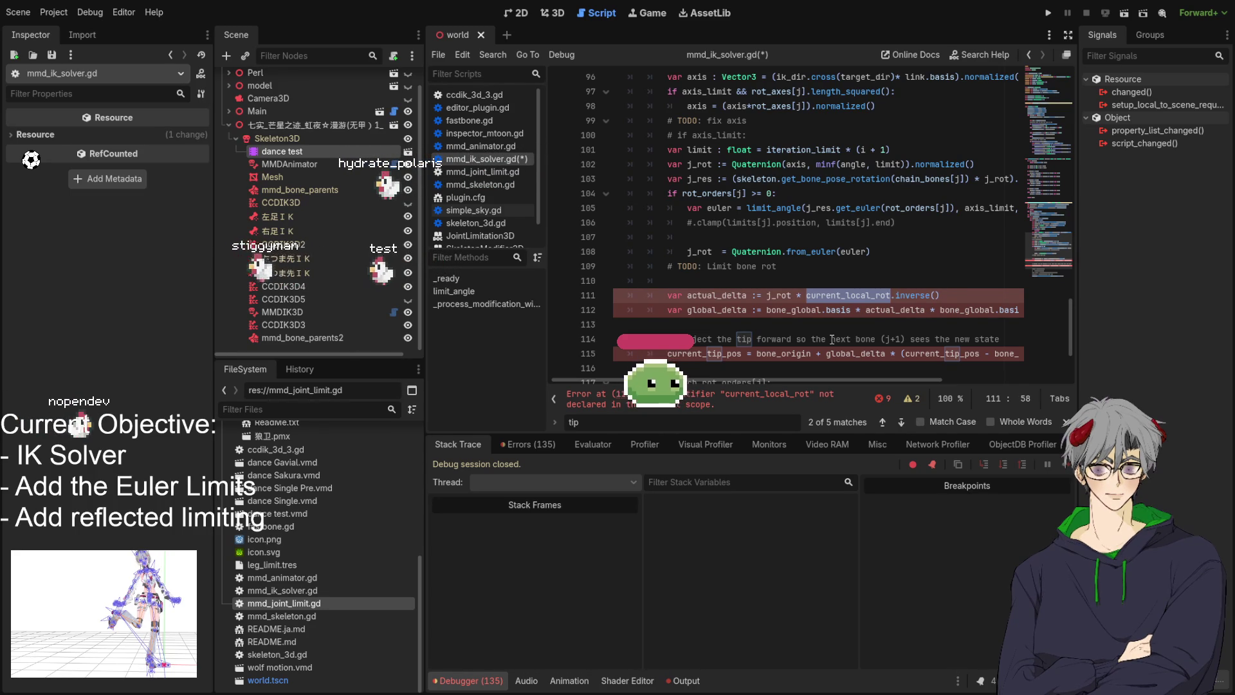
text(result_rot)
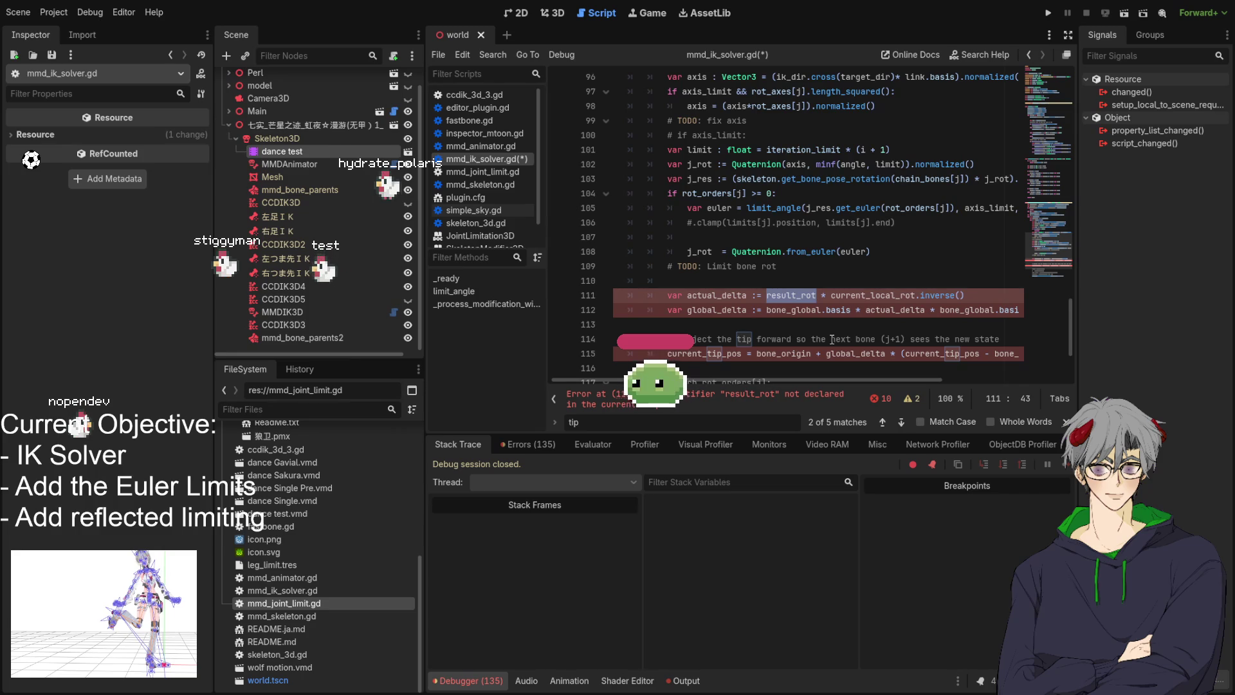
text(j_rot)
click(850, 295)
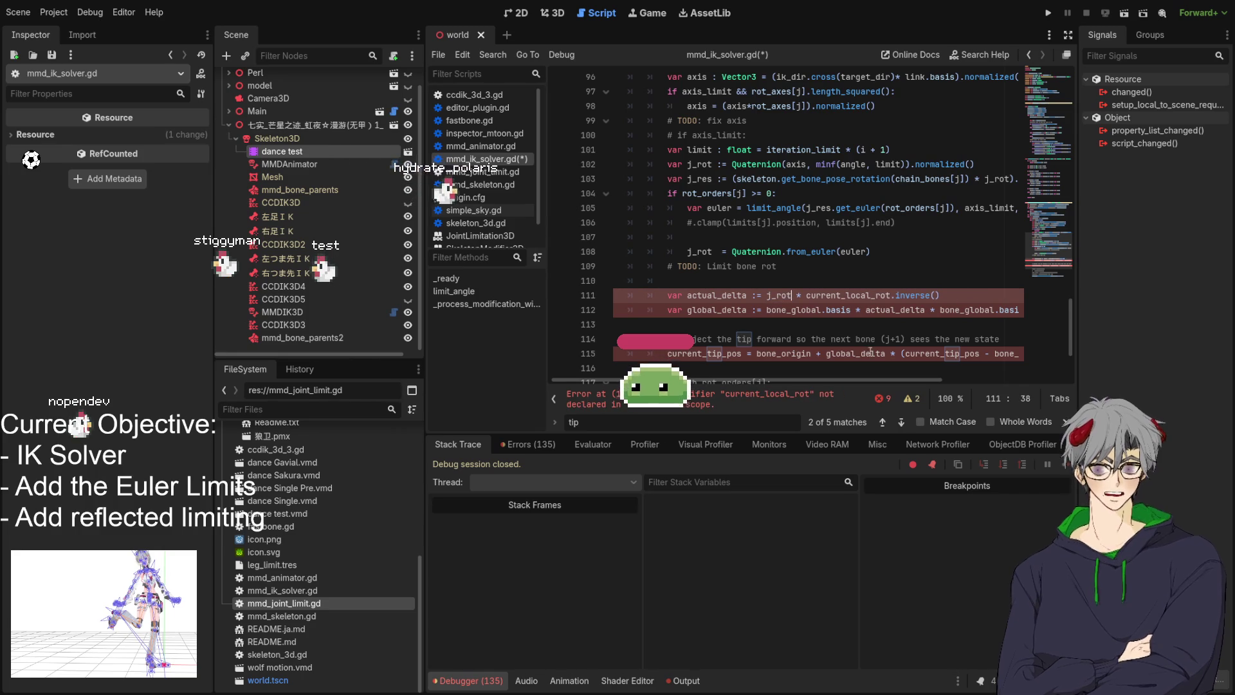
double_click(850, 295)
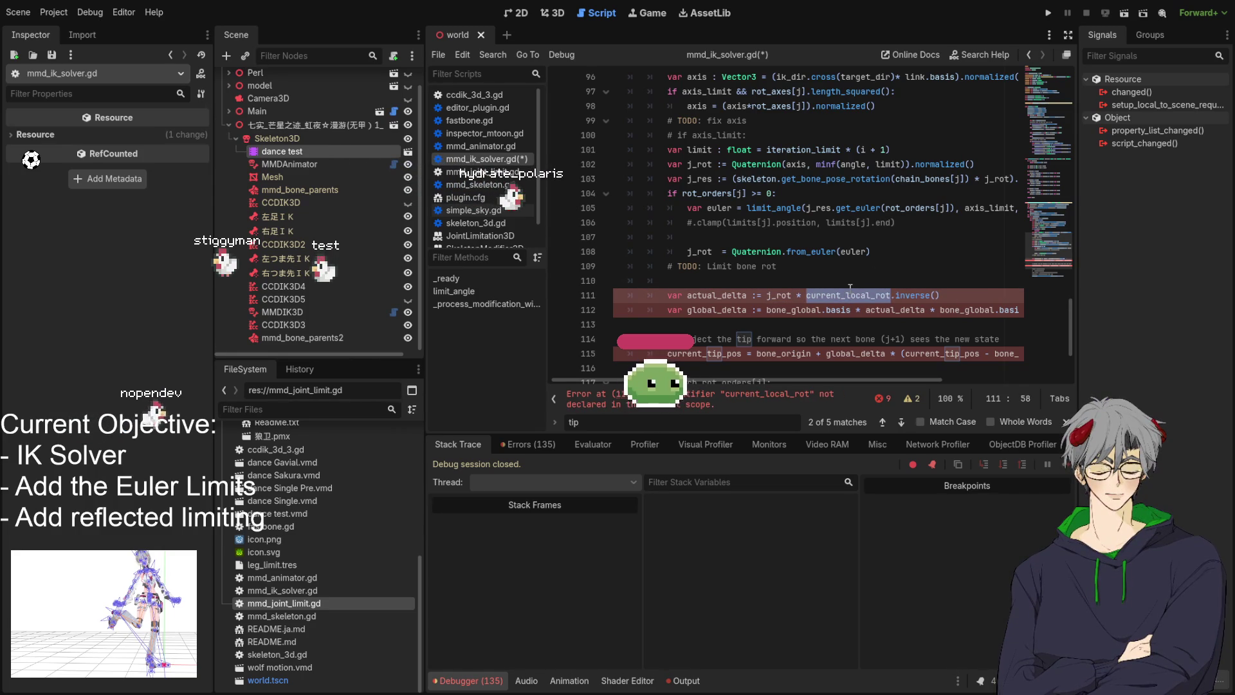
scroll(850, 286, up, 1)
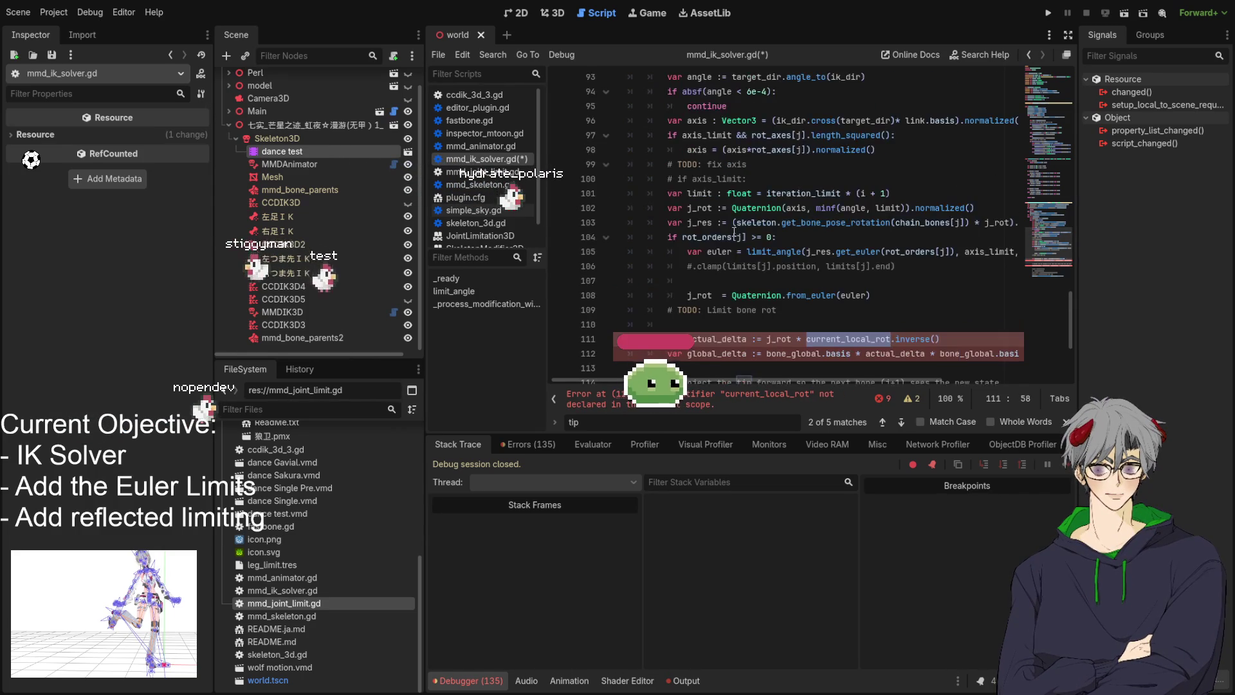
double_click(700, 208)
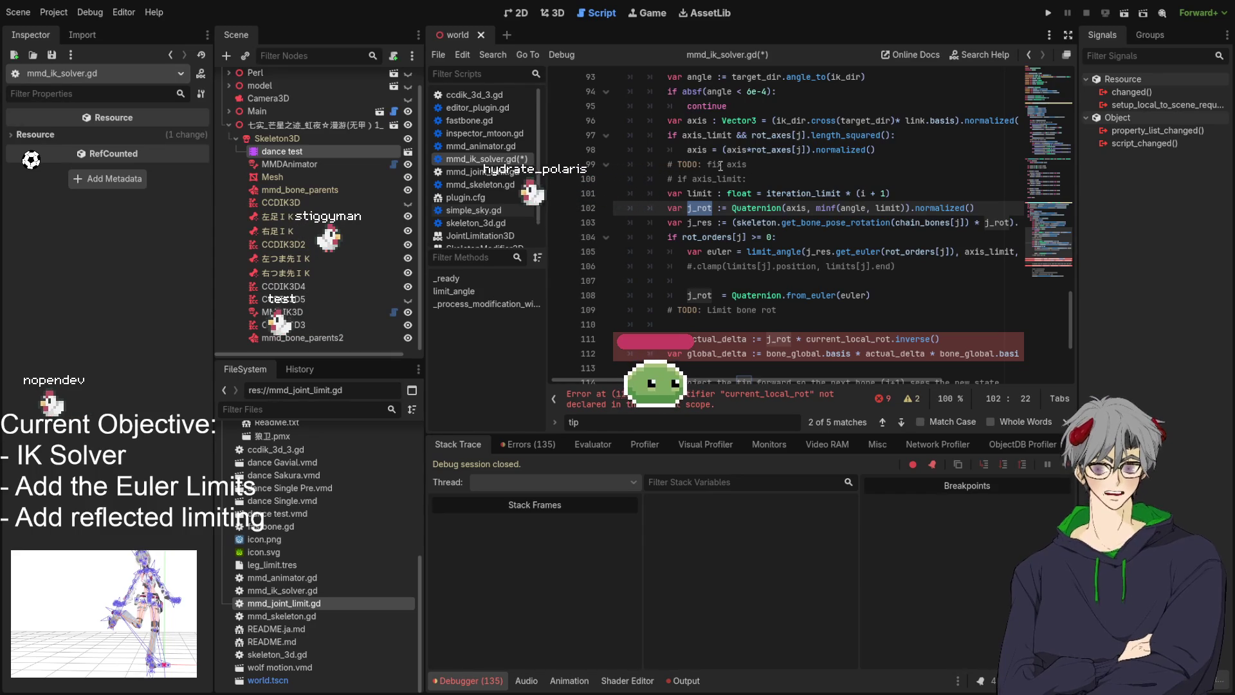
scroll(724, 210, down, 1)
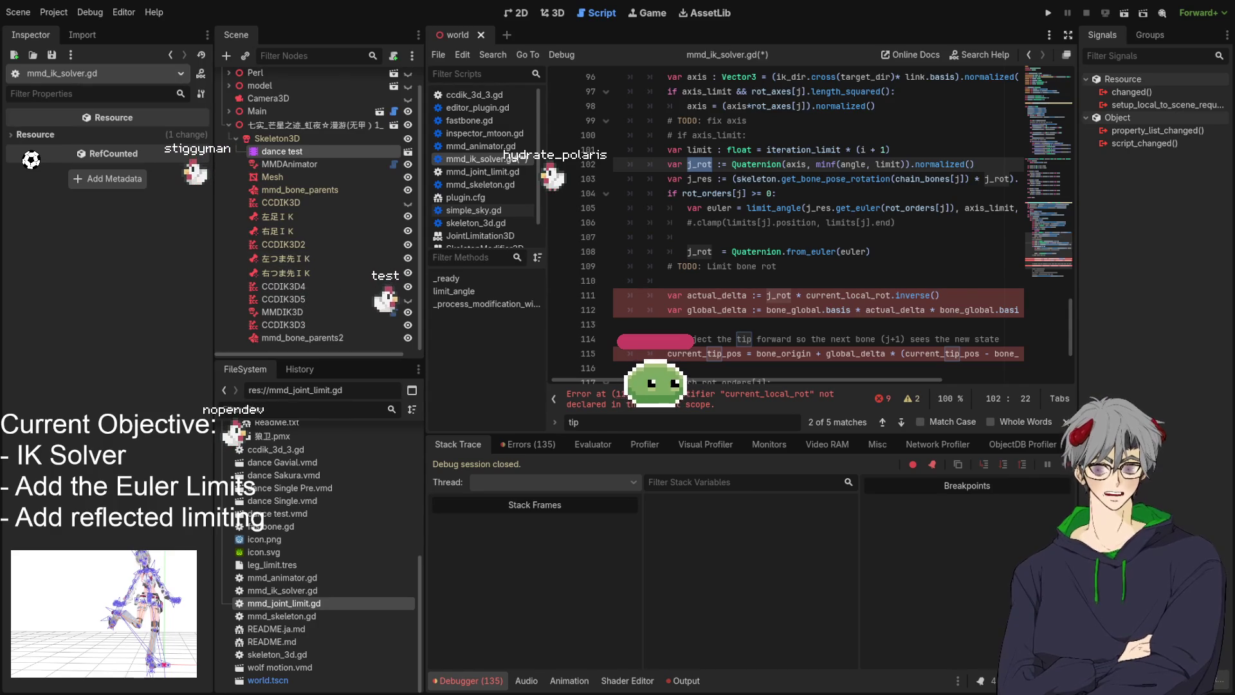
scroll(785, 218, up, 4)
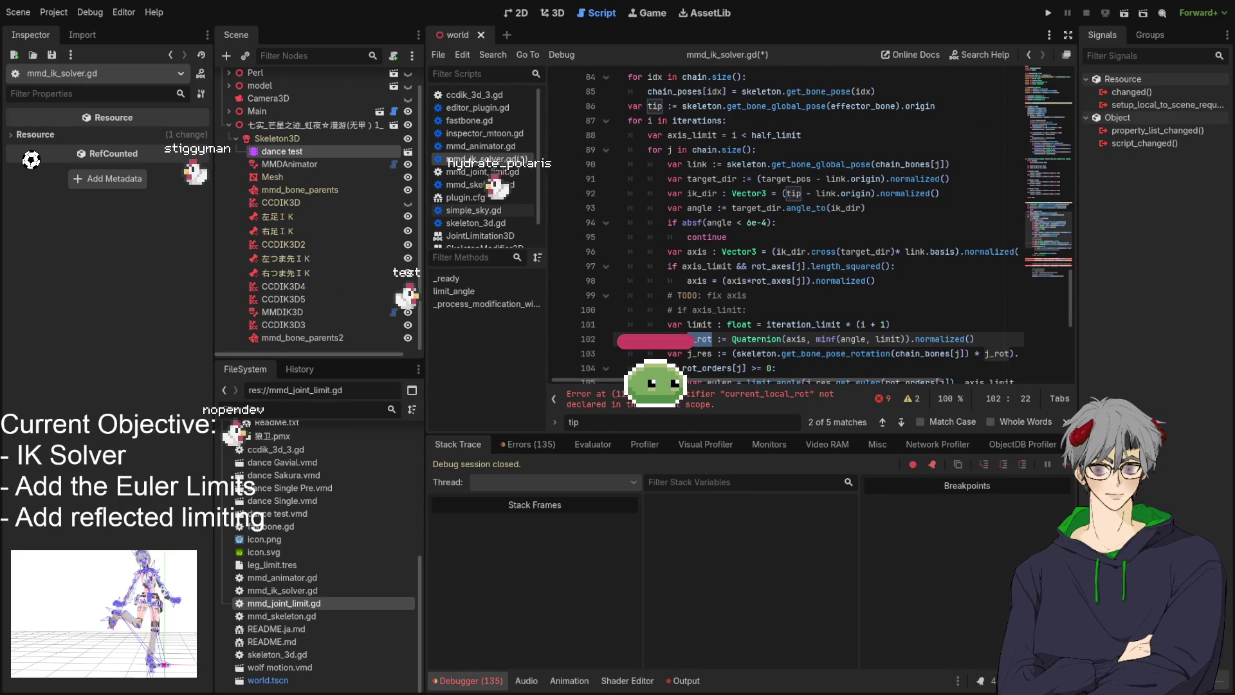
scroll(785, 219, up, 4)
scroll(785, 219, down, 4)
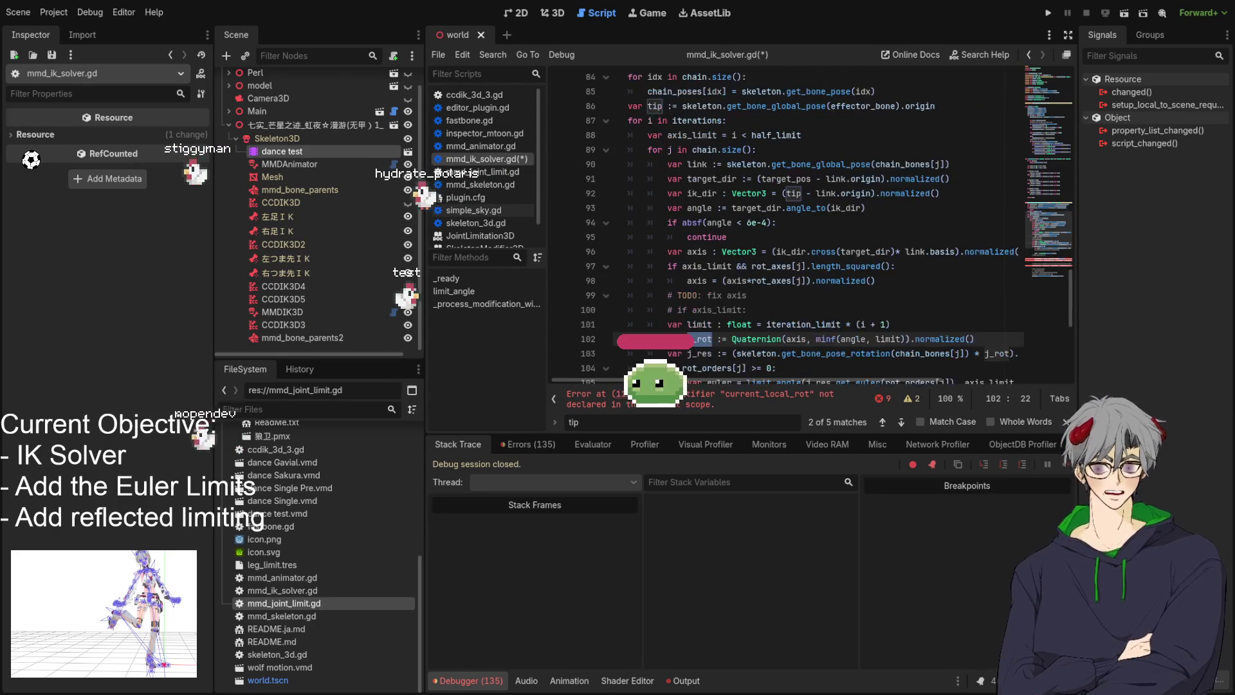
scroll(785, 219, down, 3)
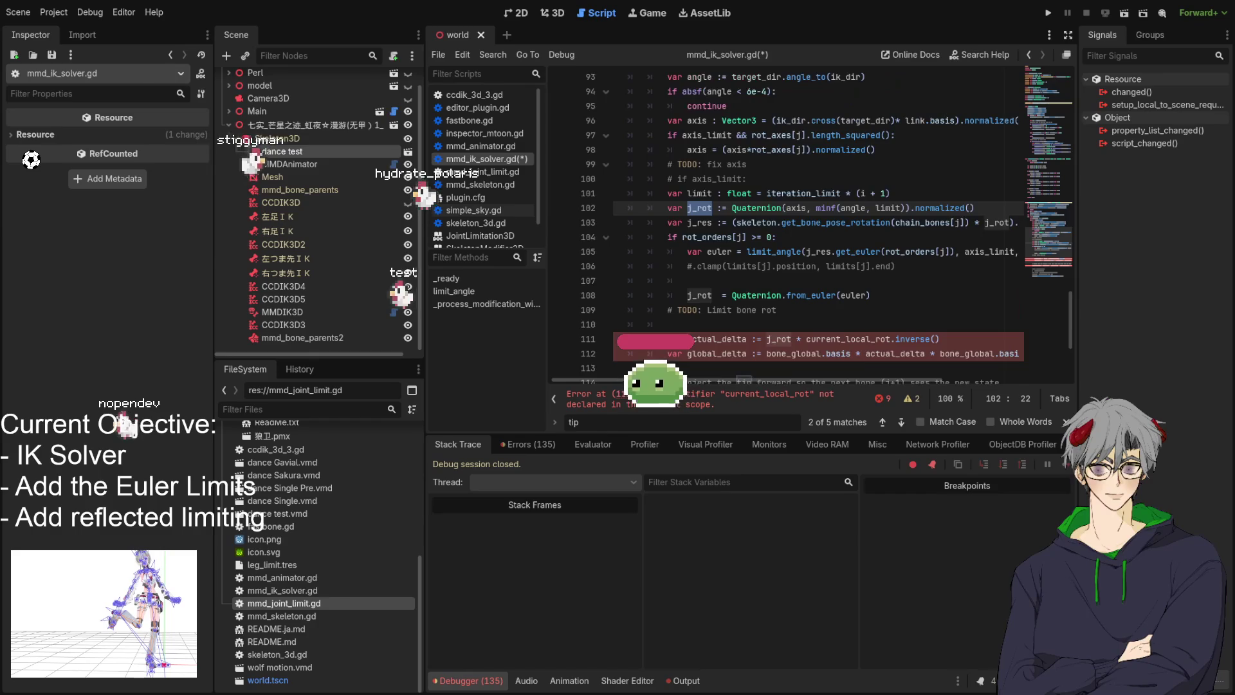
scroll(785, 219, up, 4)
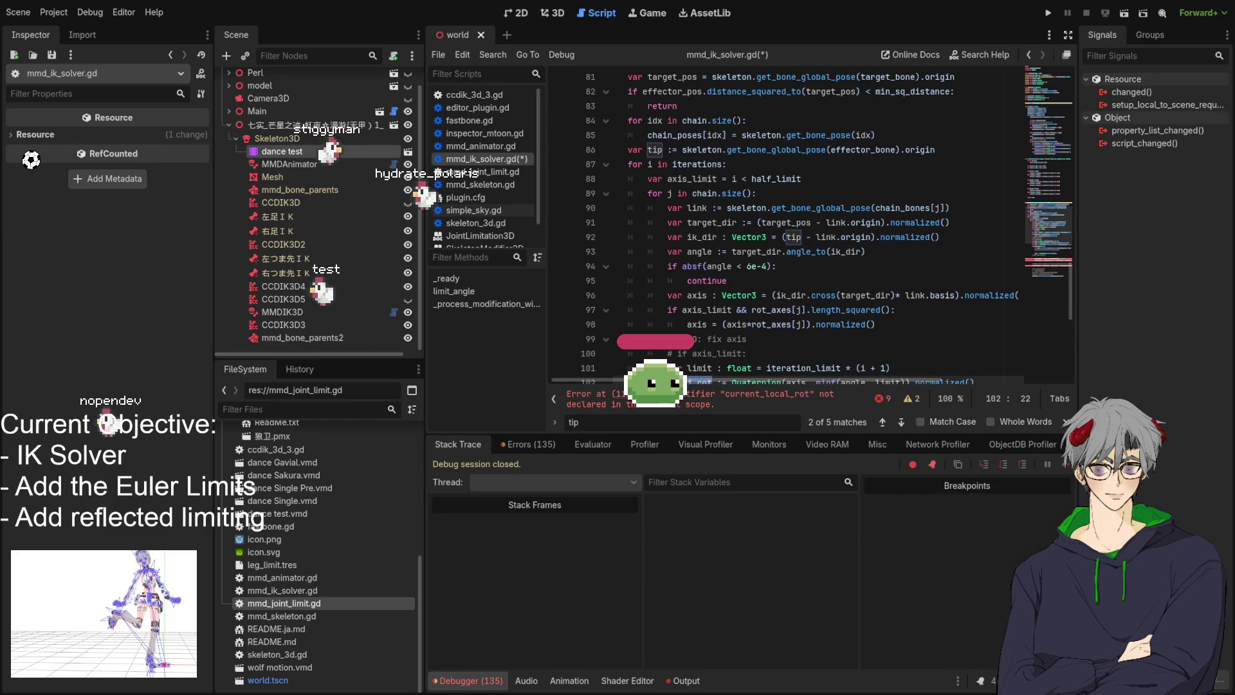
double_click(821, 208)
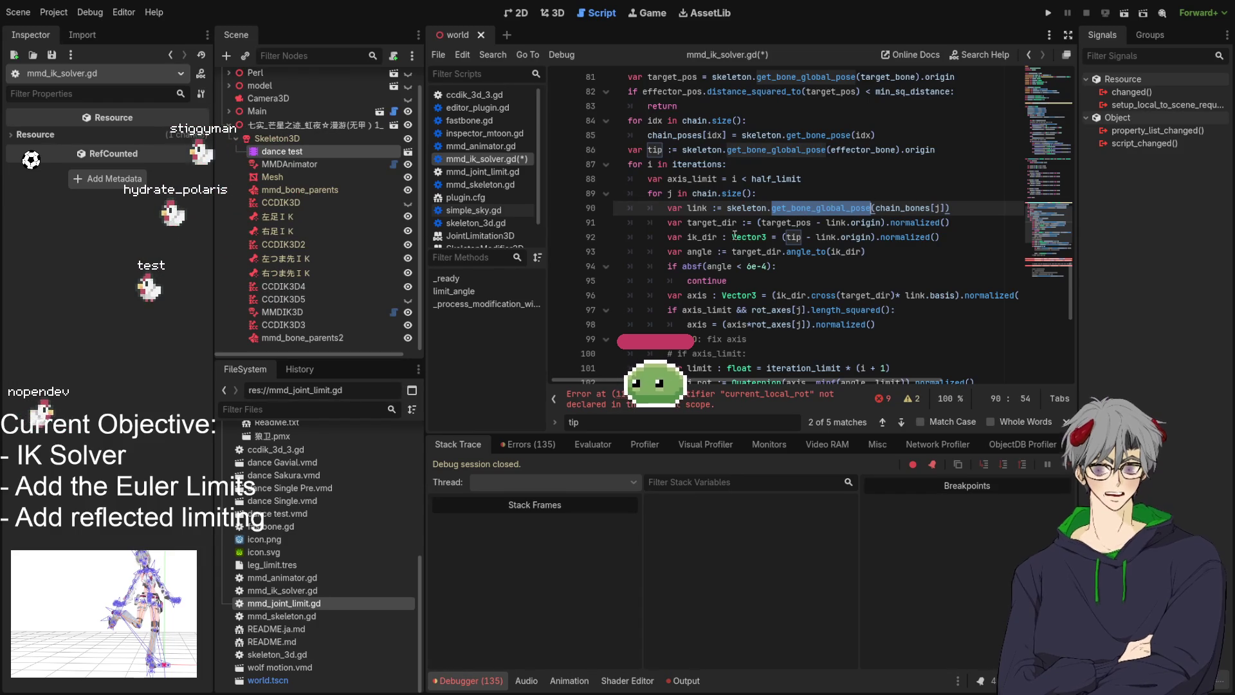
click(959, 210)
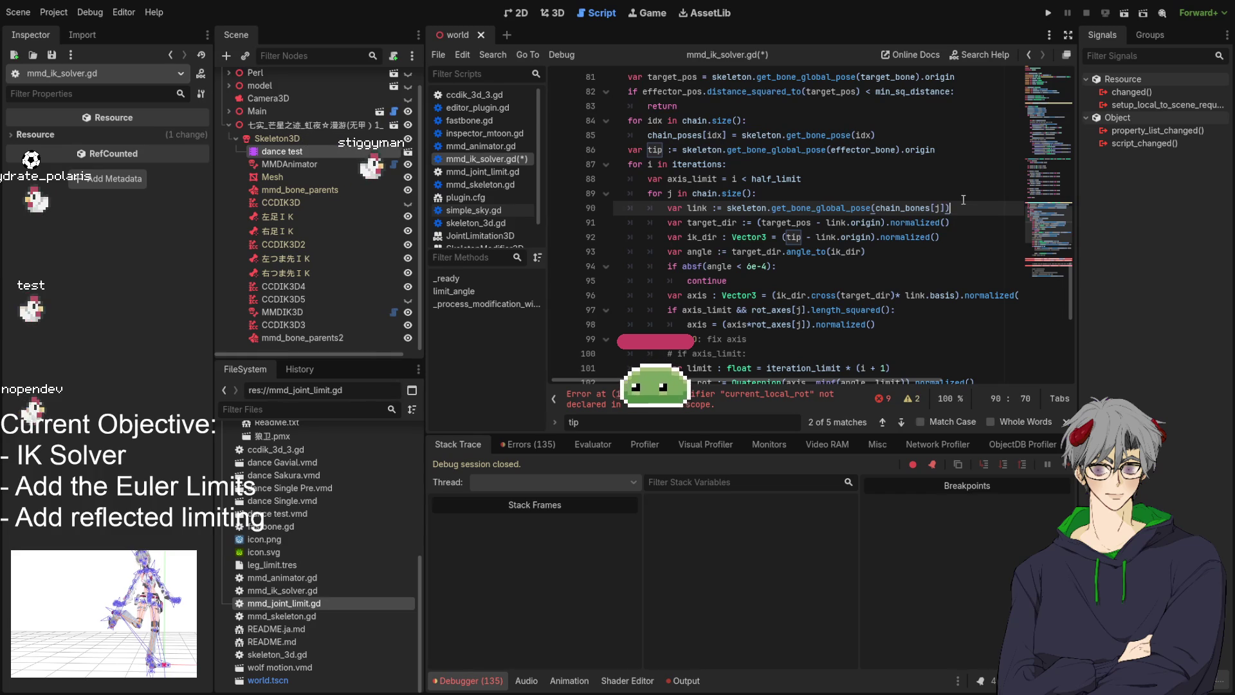
Add line 91 declaring var local_j := skeleton.get_bone_pose(chain_bones[j])
key(Return)
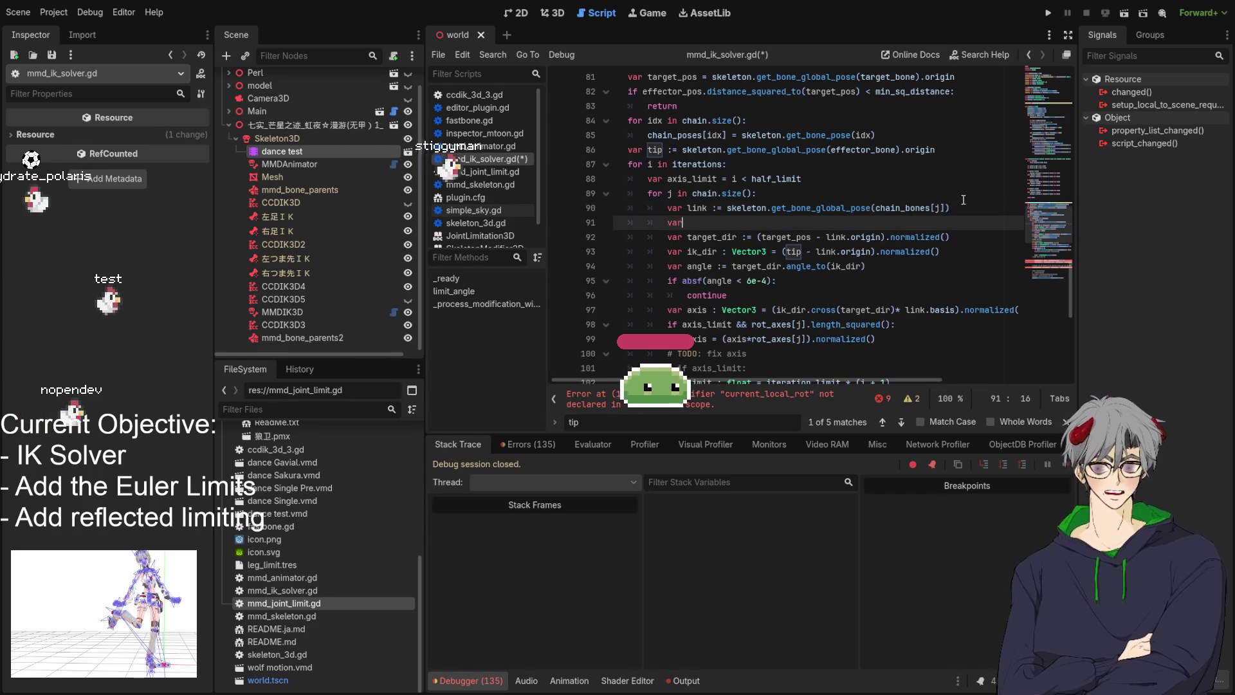
text(var )
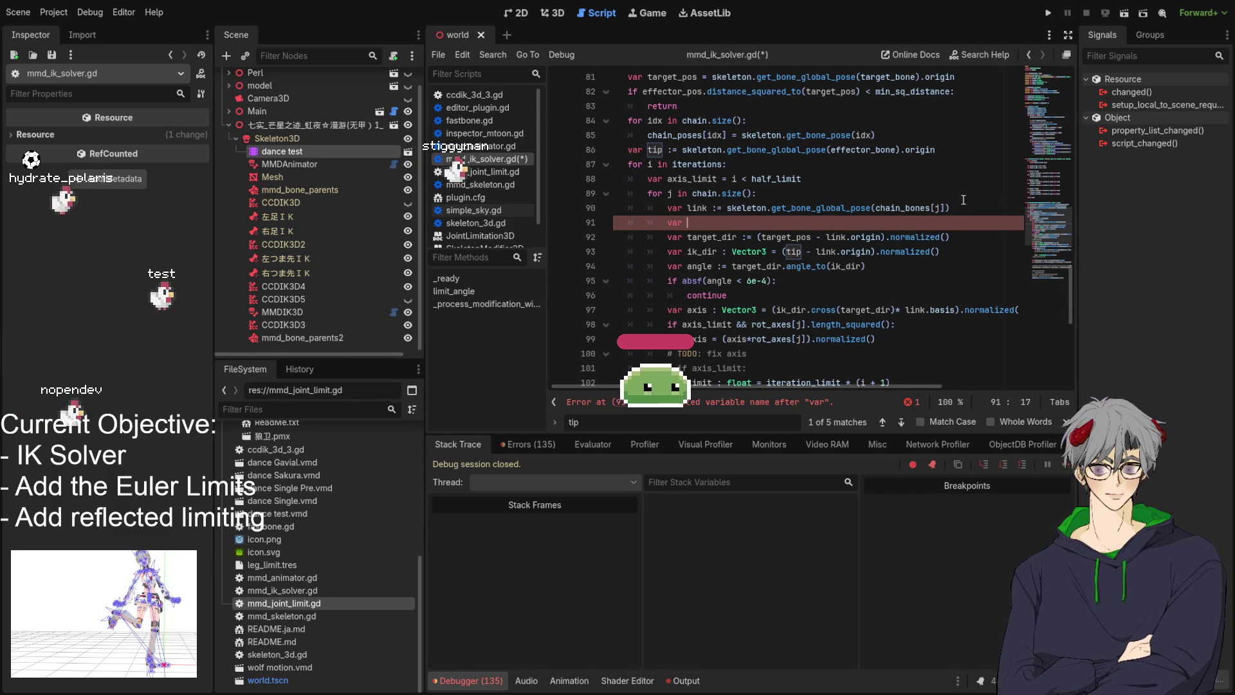
text(local_)
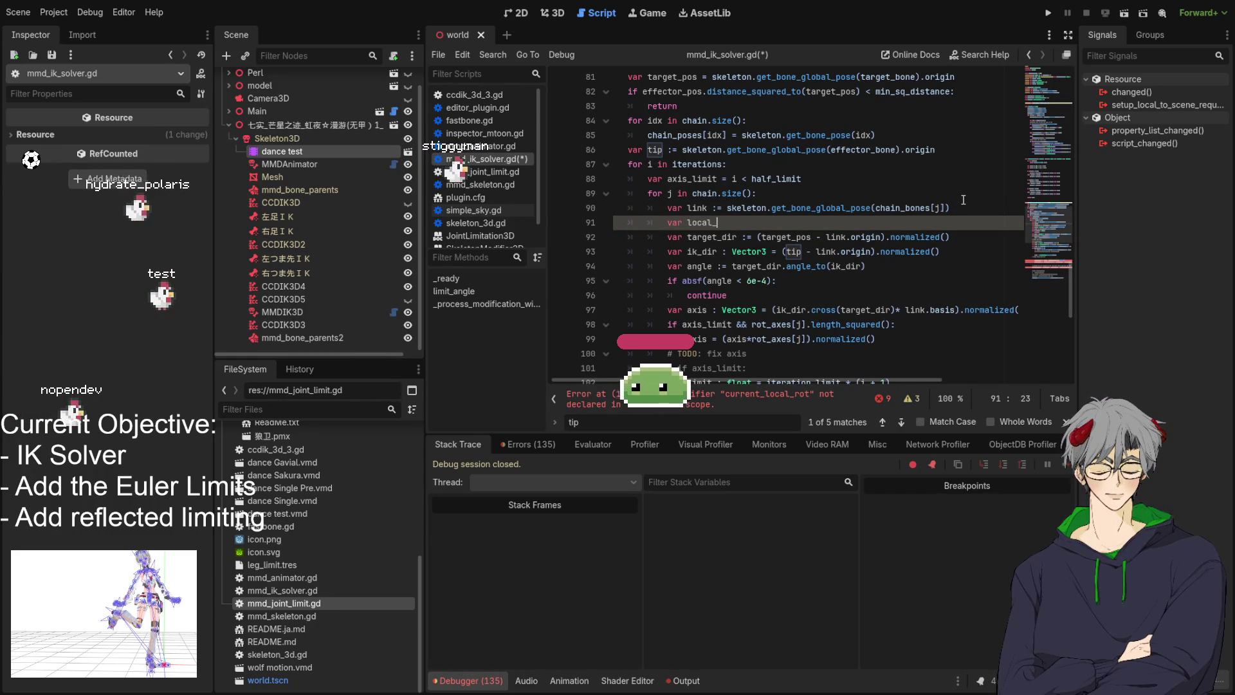
text(j :=)
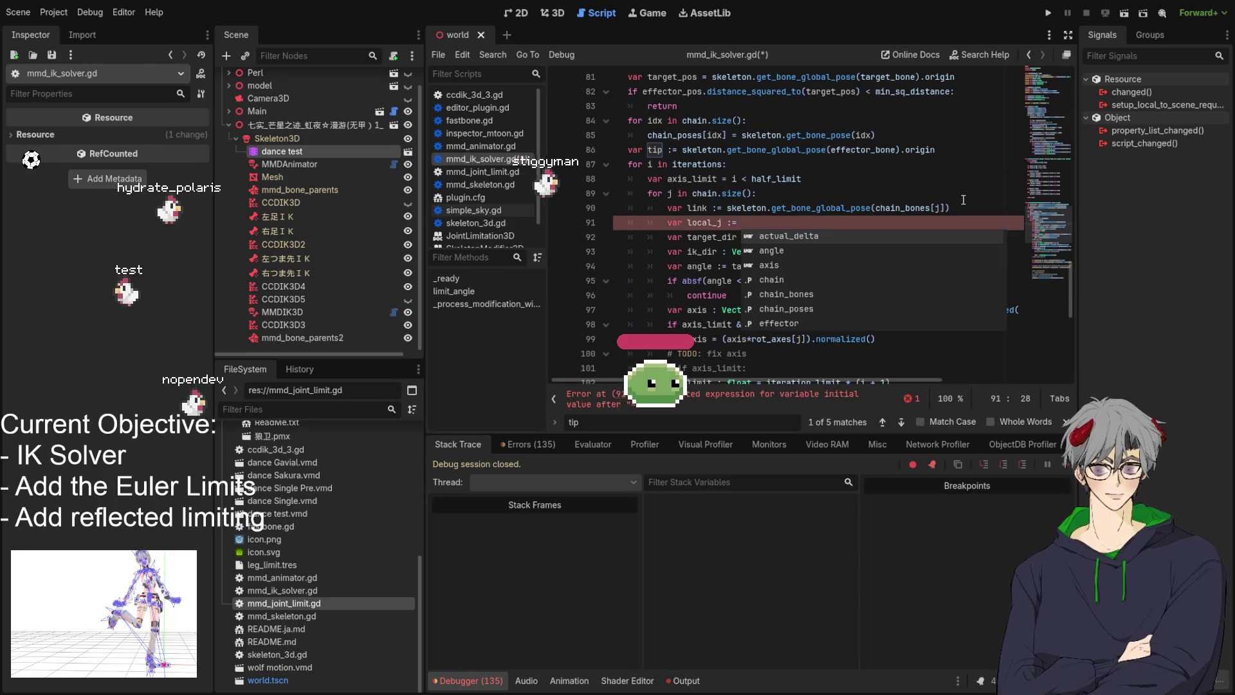
text(ske)
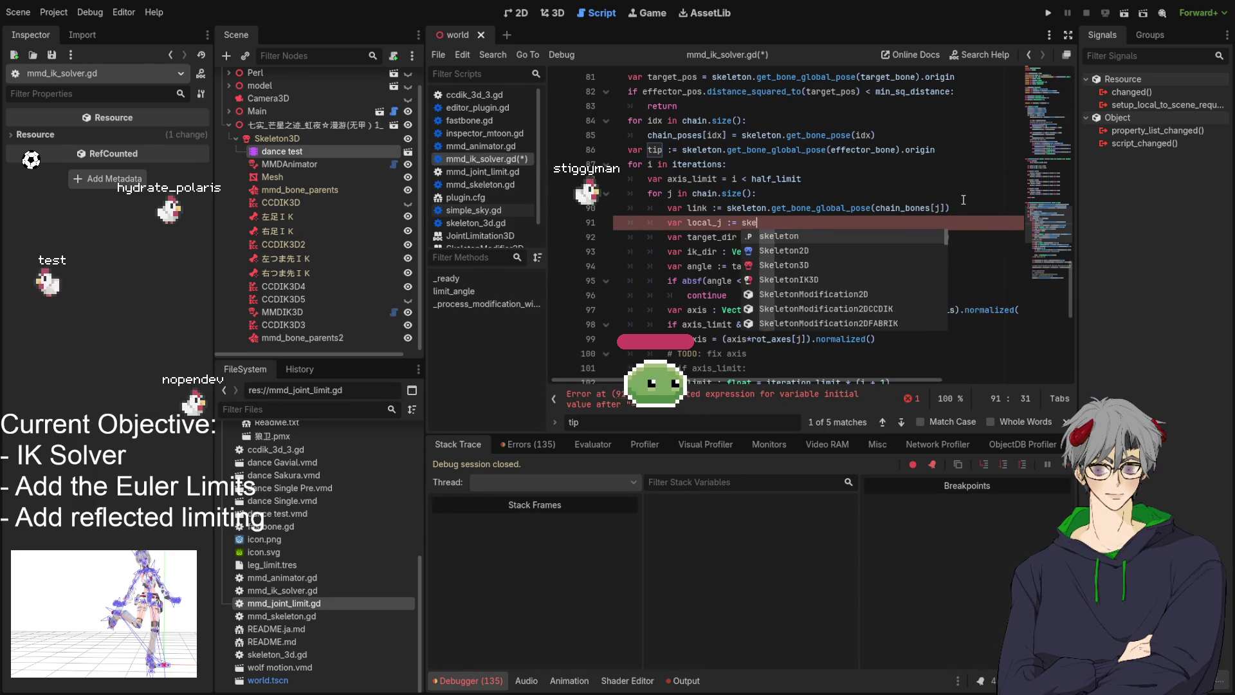
text(leton.get)
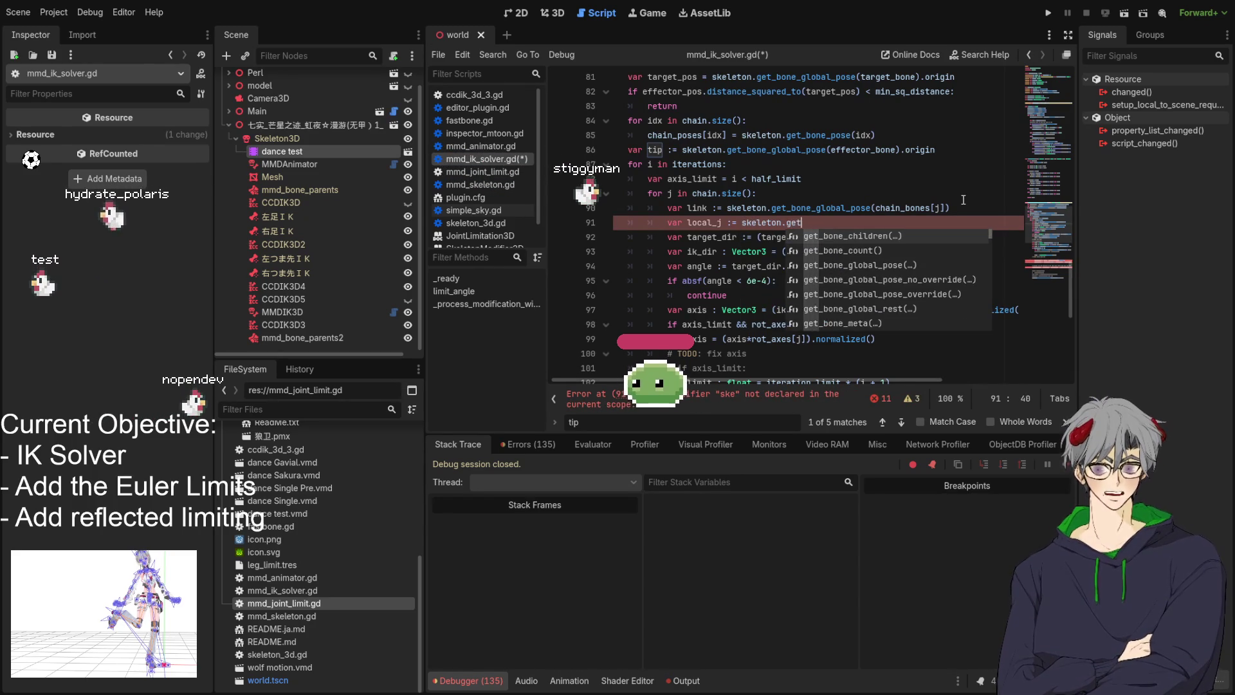
text(_bone_)
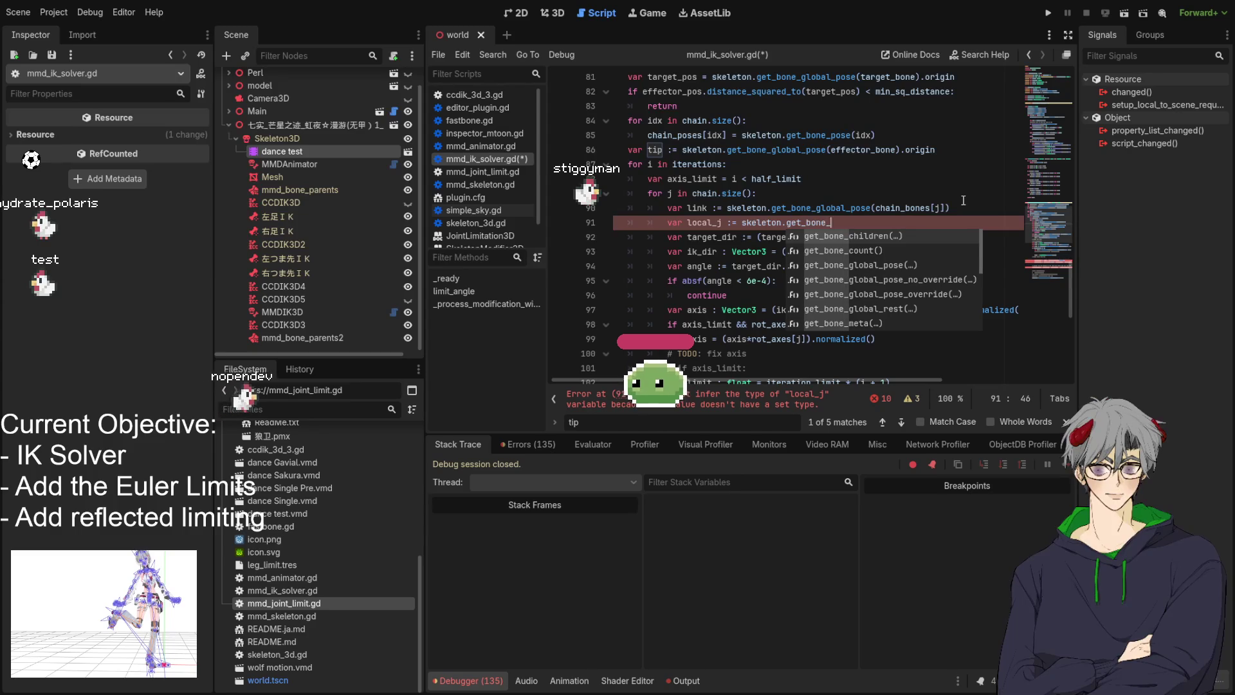
text(po)
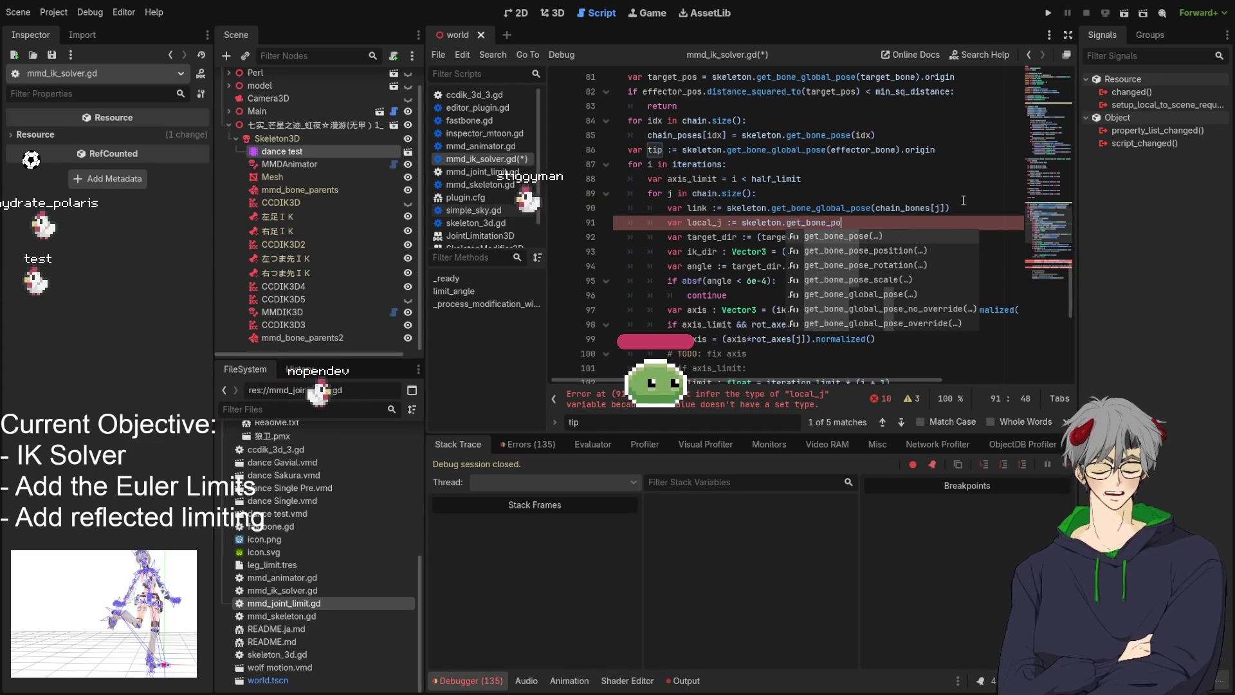
text(se(chain)
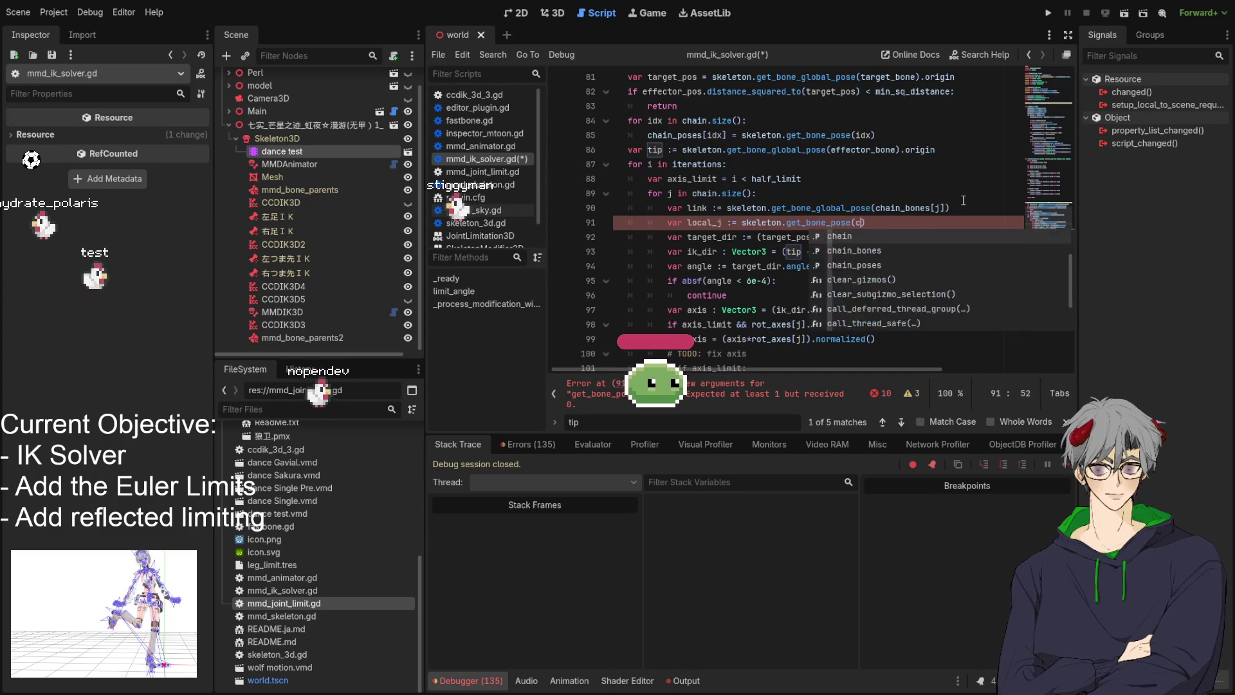
text(_bones[j)
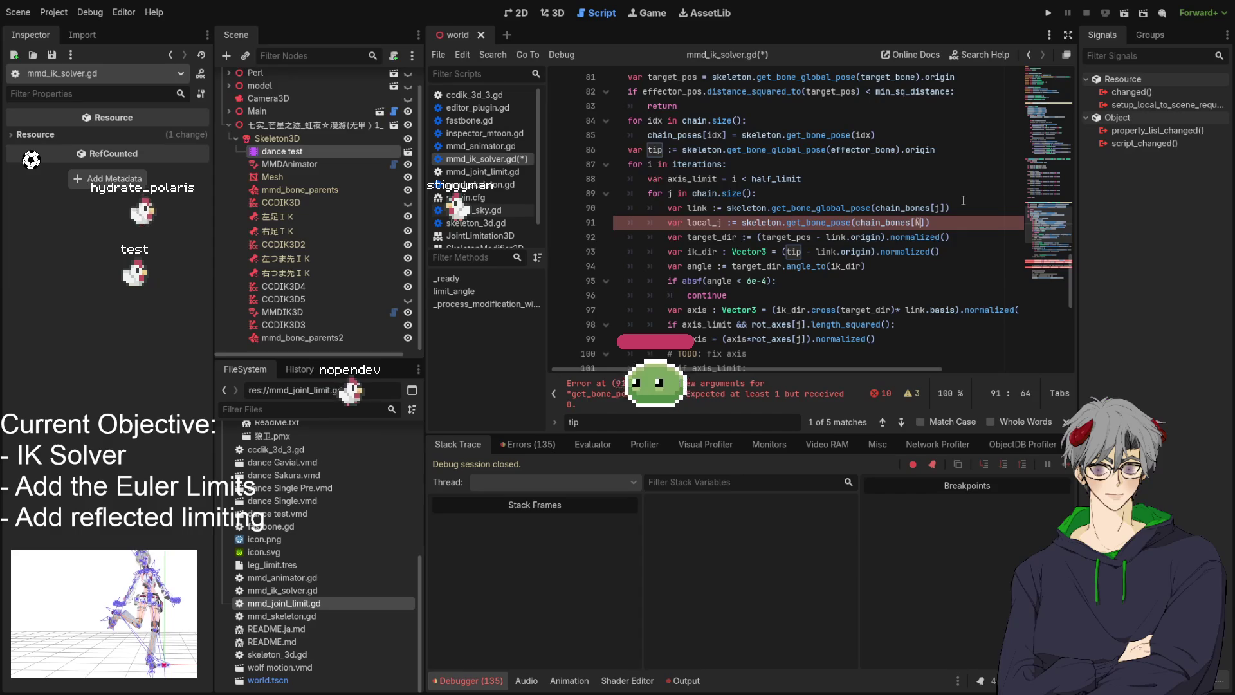
click(718, 235)
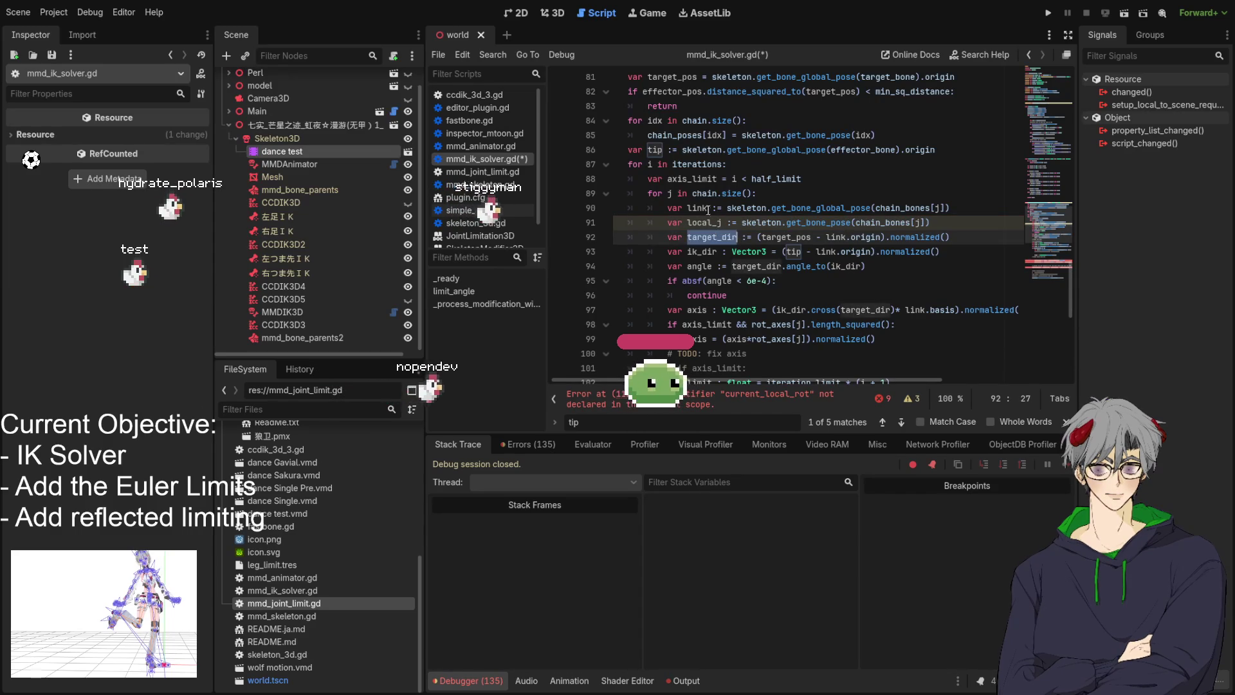
double_click(705, 222)
scroll(748, 227, down, 2)
scroll(749, 227, down, 5)
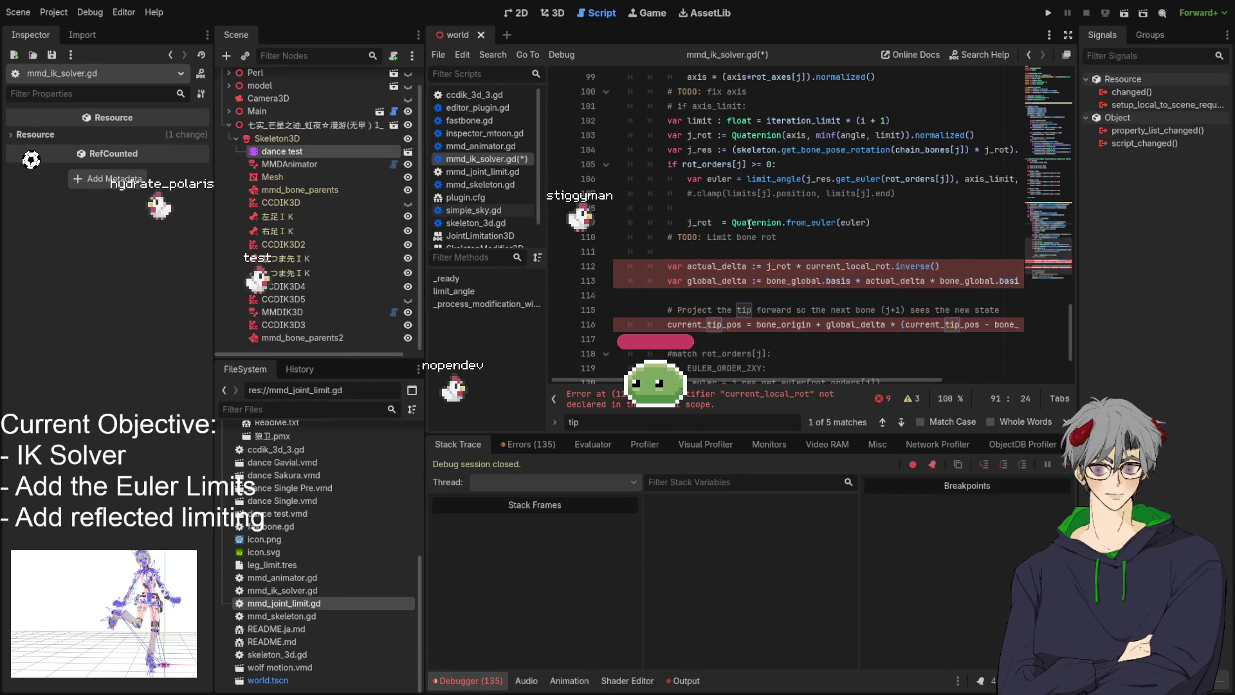
click(834, 247)
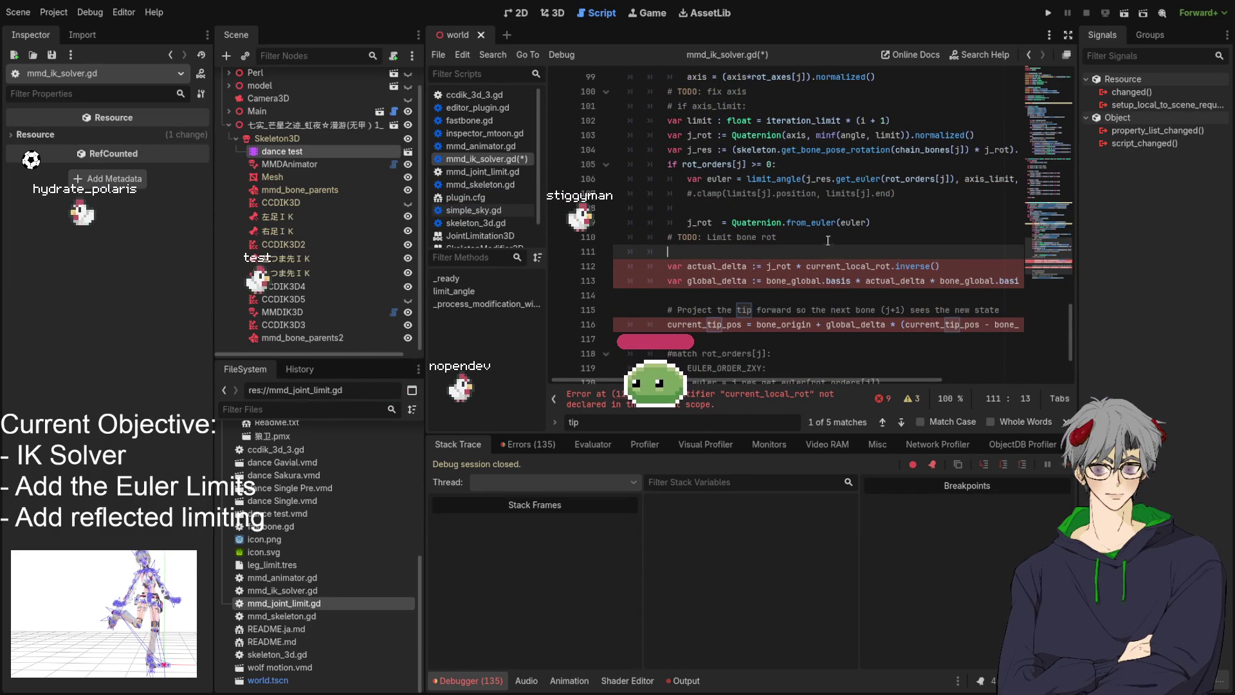
scroll(830, 244, down, 3)
scroll(824, 239, up, 3)
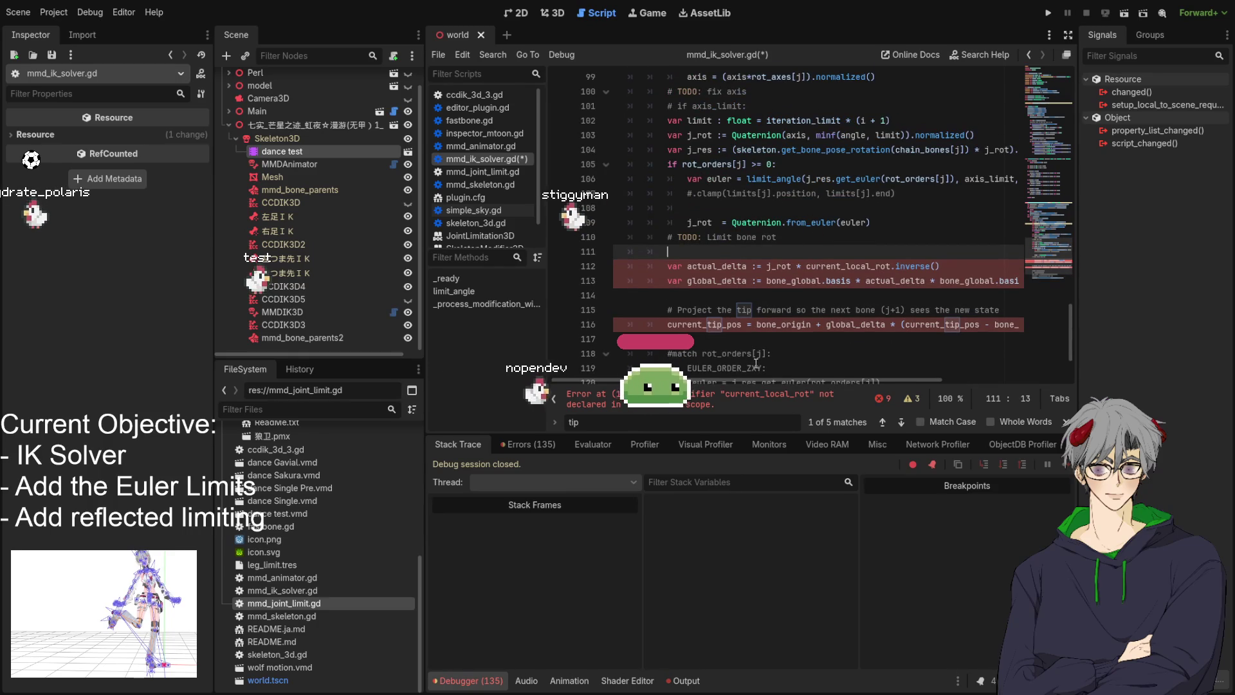
mouse_move(759, 381)
mouse_down()
mouse_move(913, 381)
mouse_move(720, 378)
mouse_up()
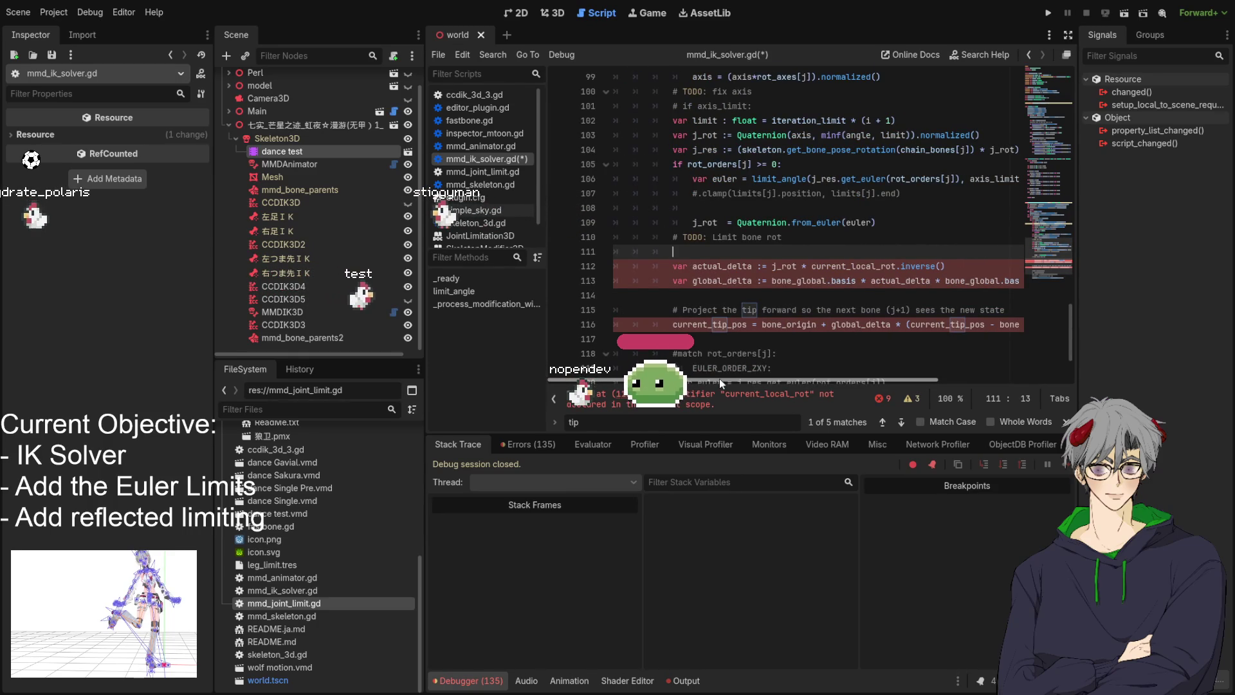
drag(720, 378, 802, 371)
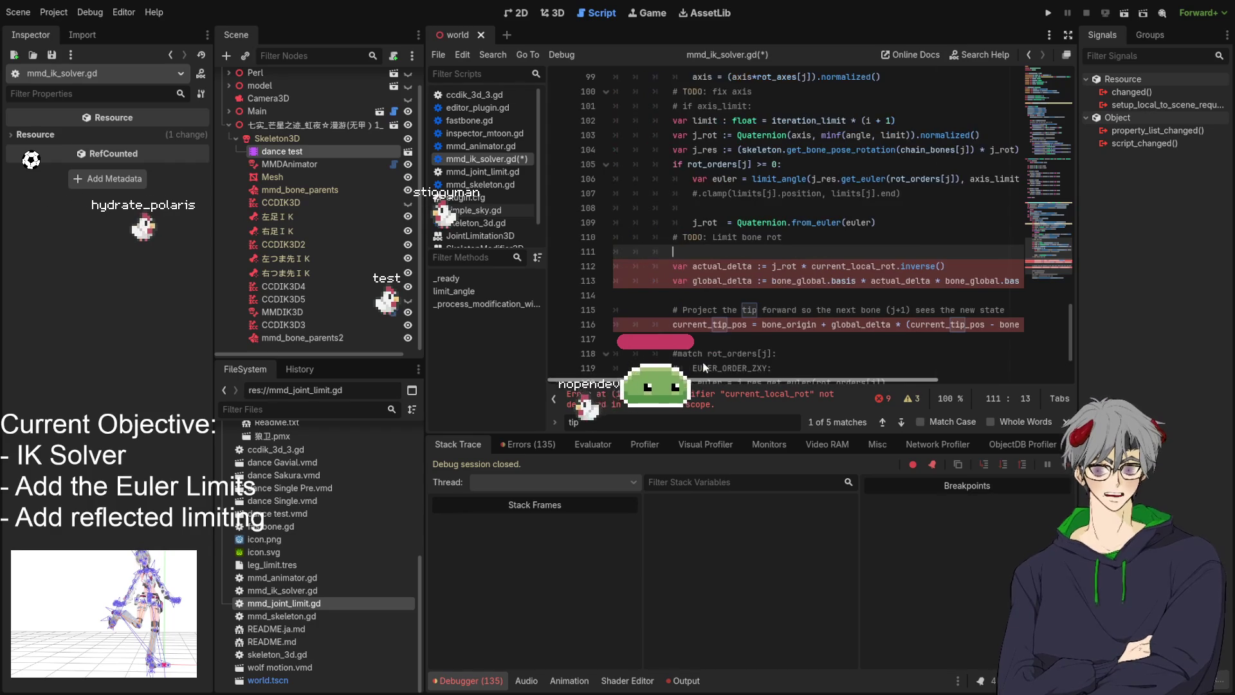
Replace current_local_rot on line 112 with local_j, trying basis and get_ completions
double_click(856, 266)
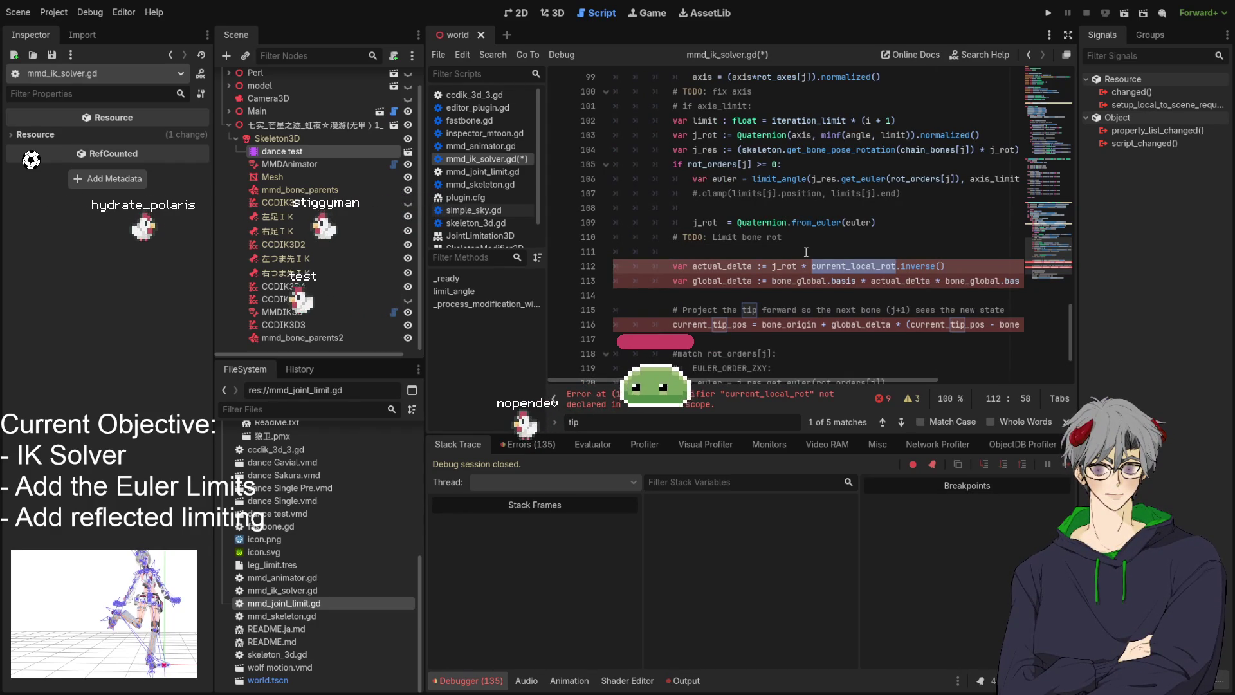
text(l)
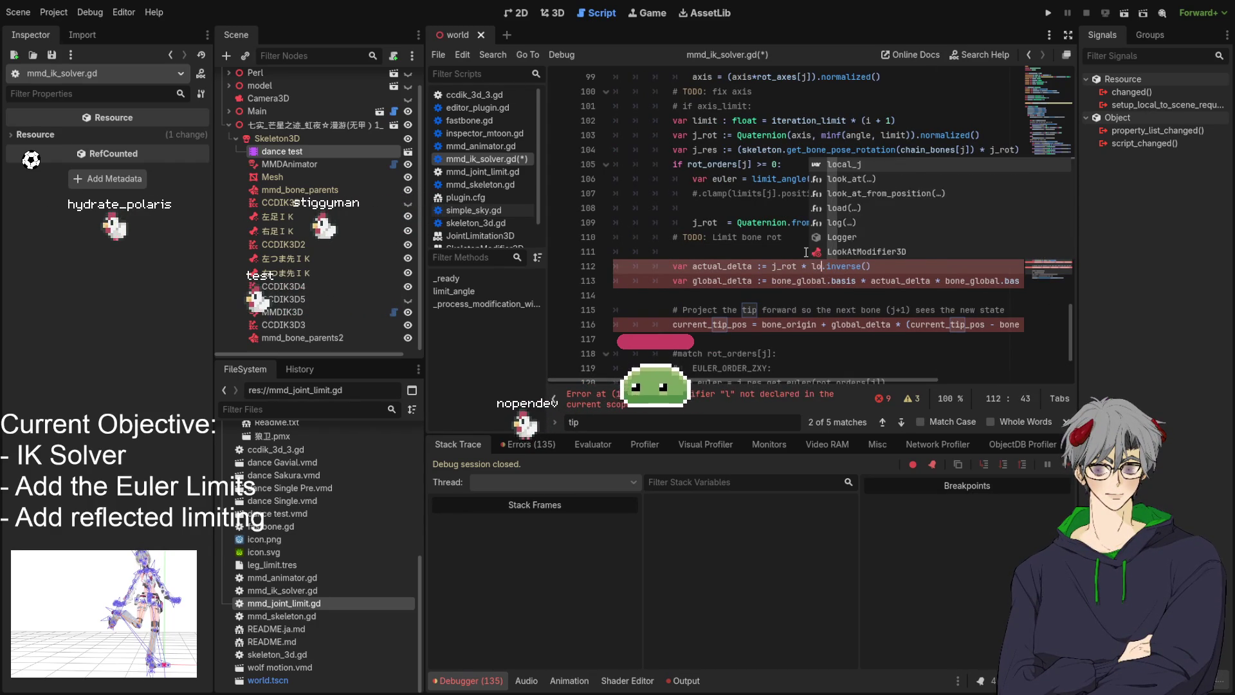
text(ocal_j.)
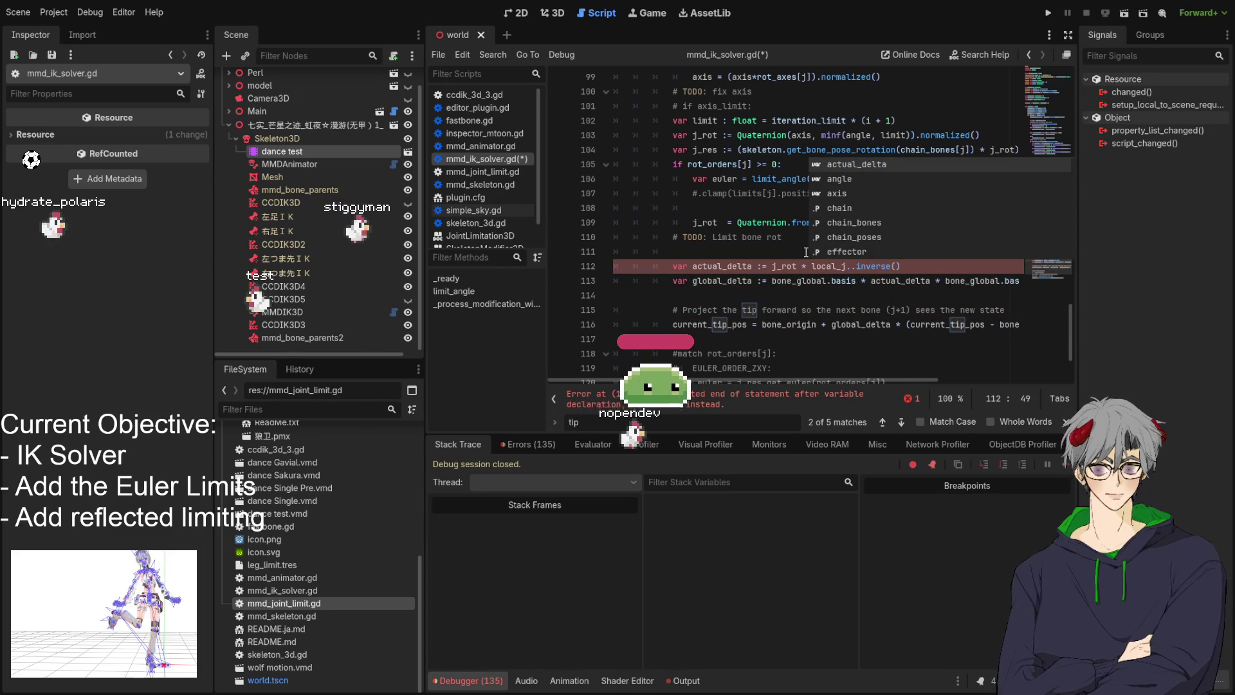
text(basis)
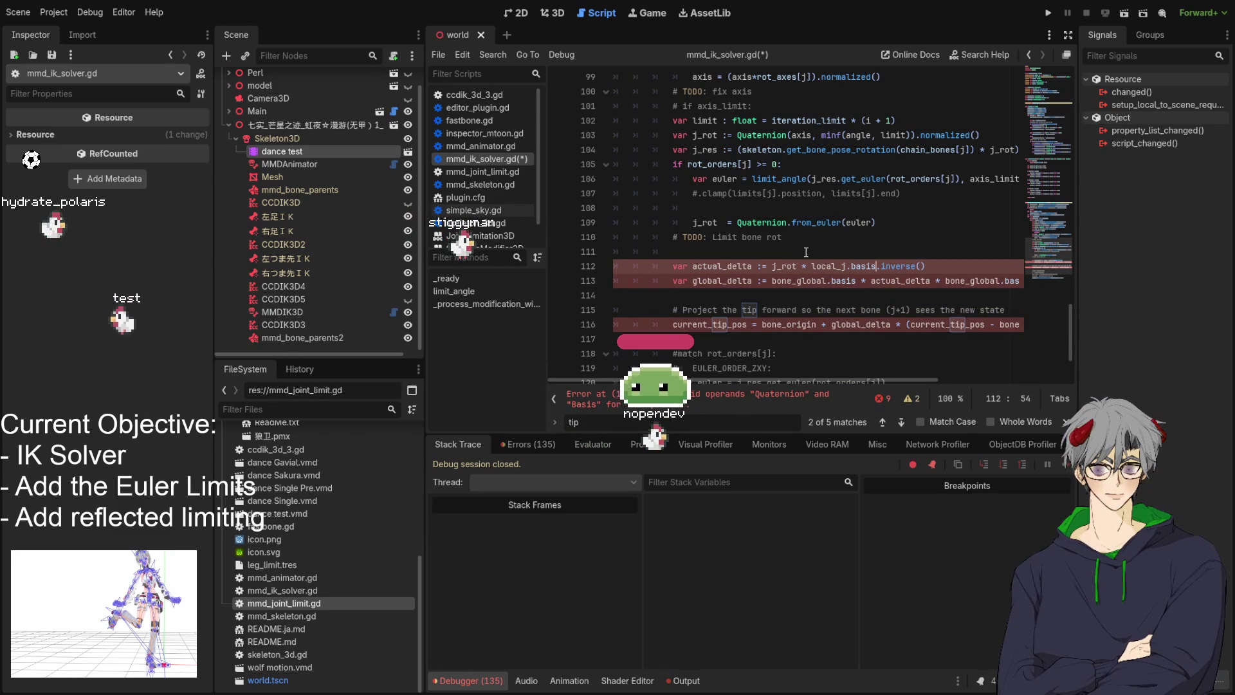
text(.)
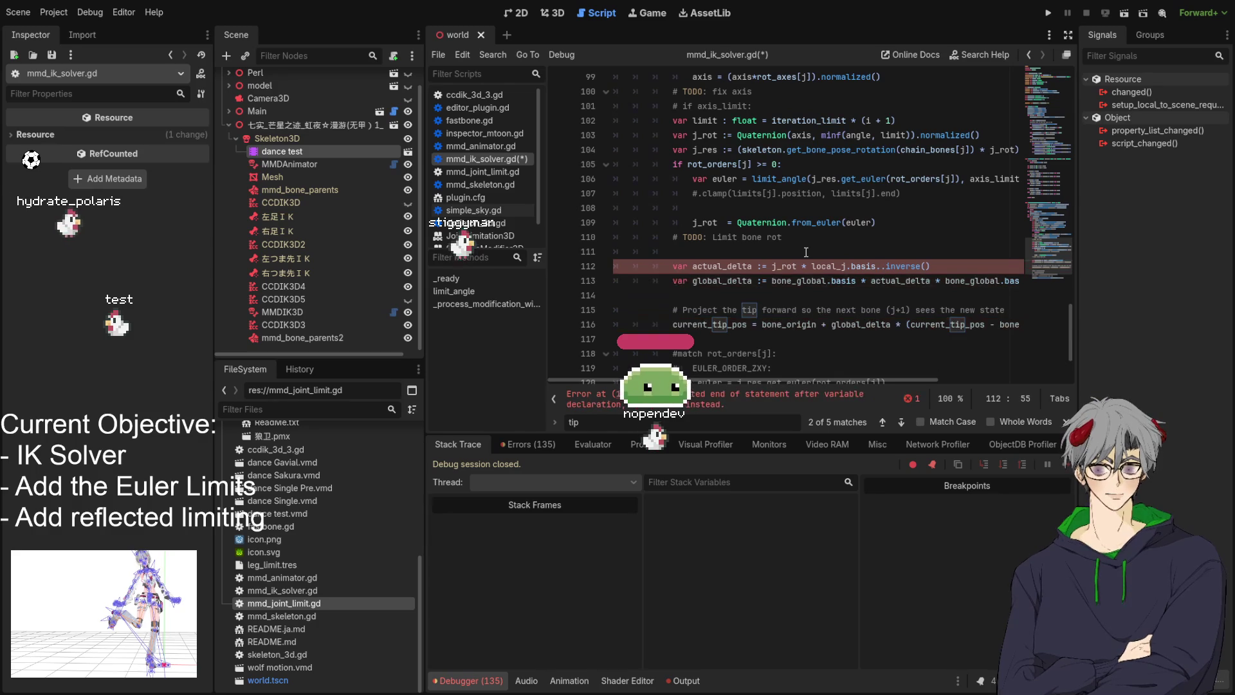
key(BackSpace)
key(BackSpace)
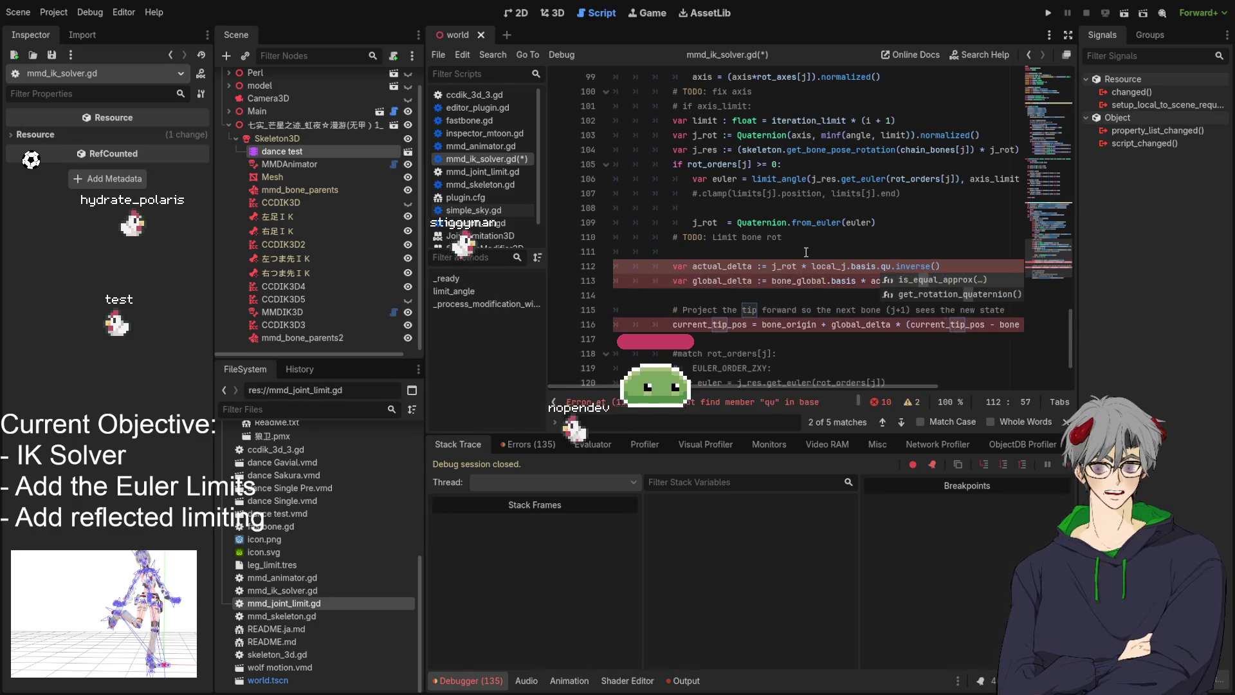
text(get_)
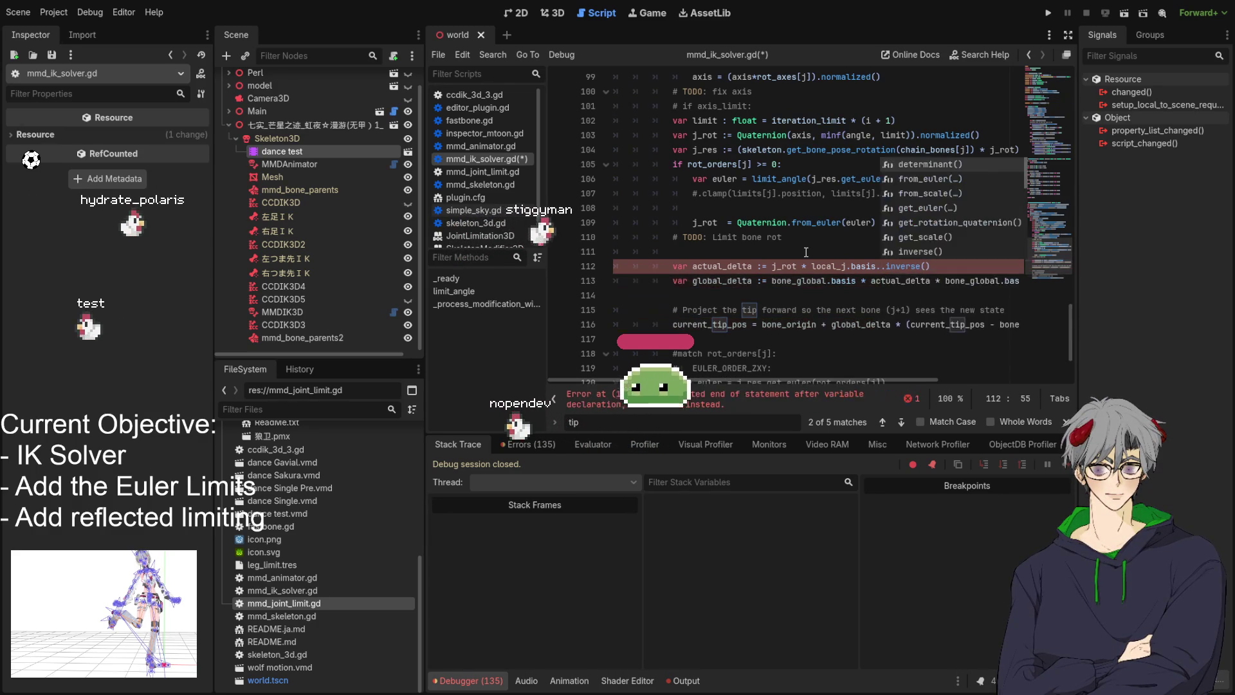
key(BackSpace)
key(BackSpace)
key(BackSpace)
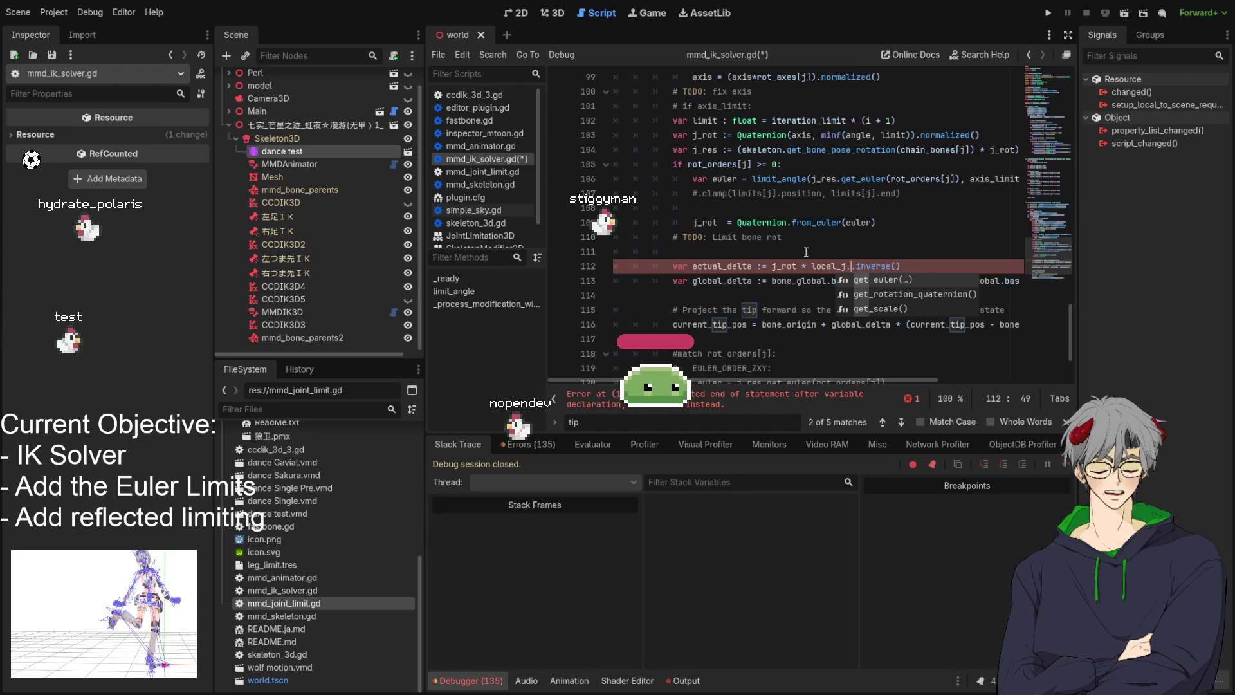
text(get_qu)
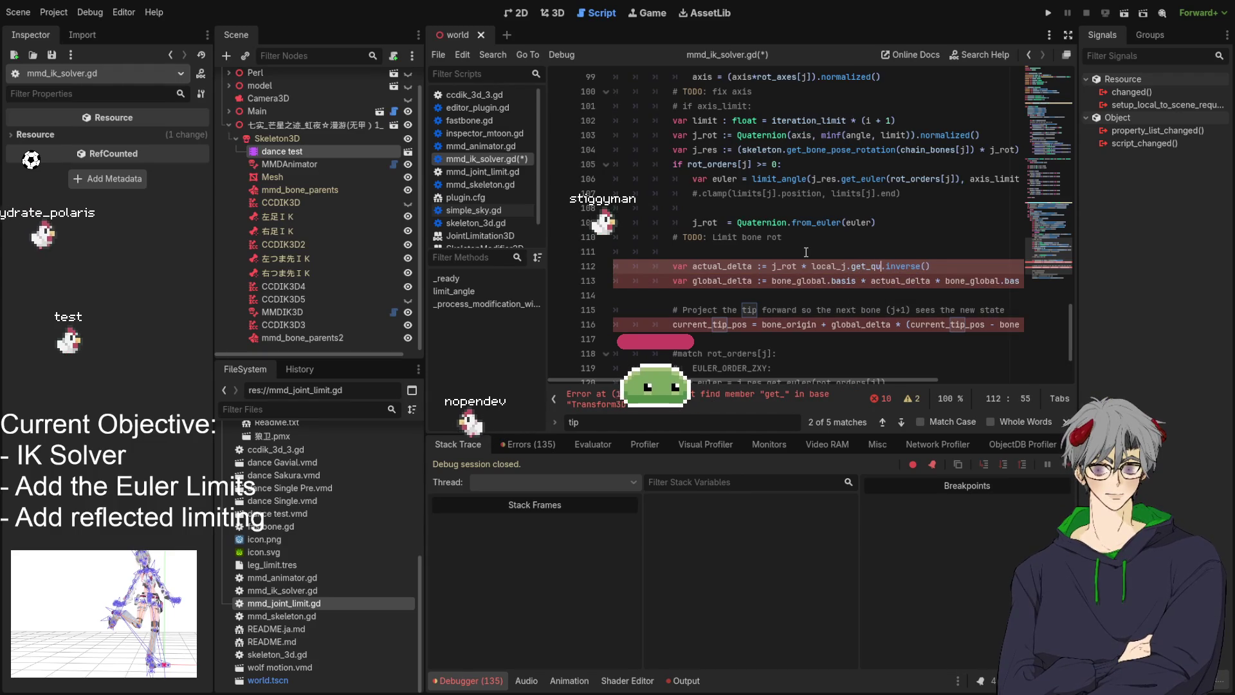
key(BackSpace)
key(BackSpace)
key(BackSpace)
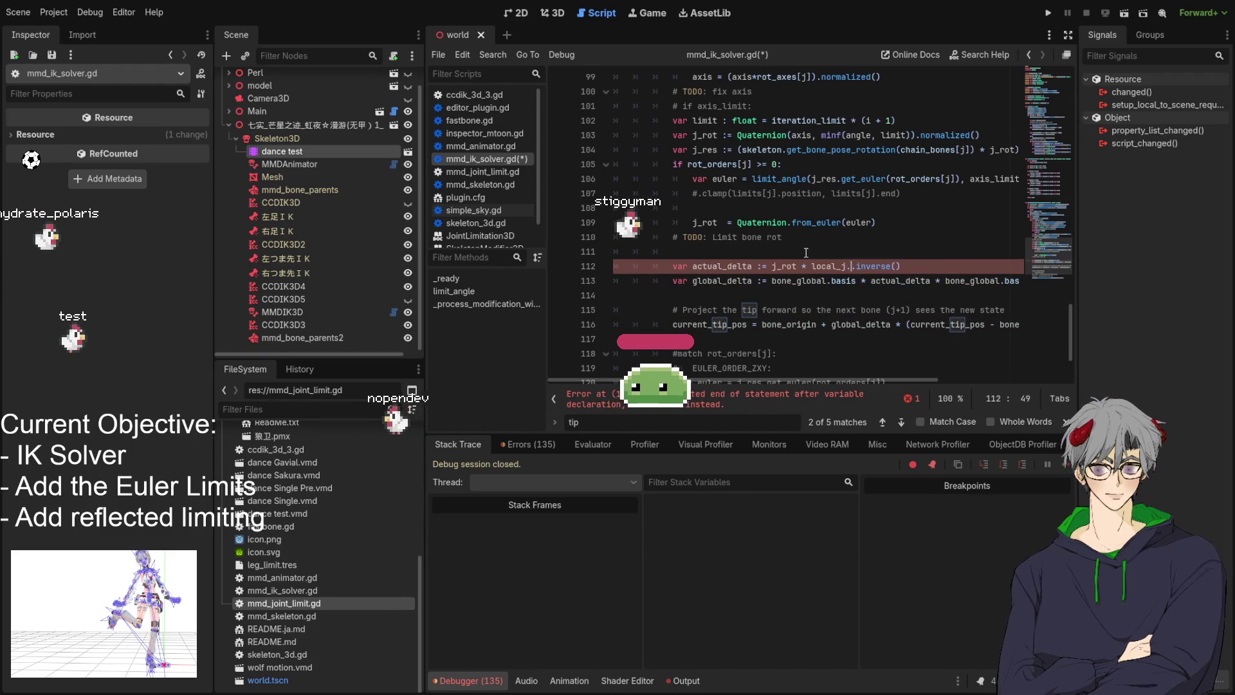
Browse the code-completion list for members available on local_j
key(ctrl+space)
text(ro)
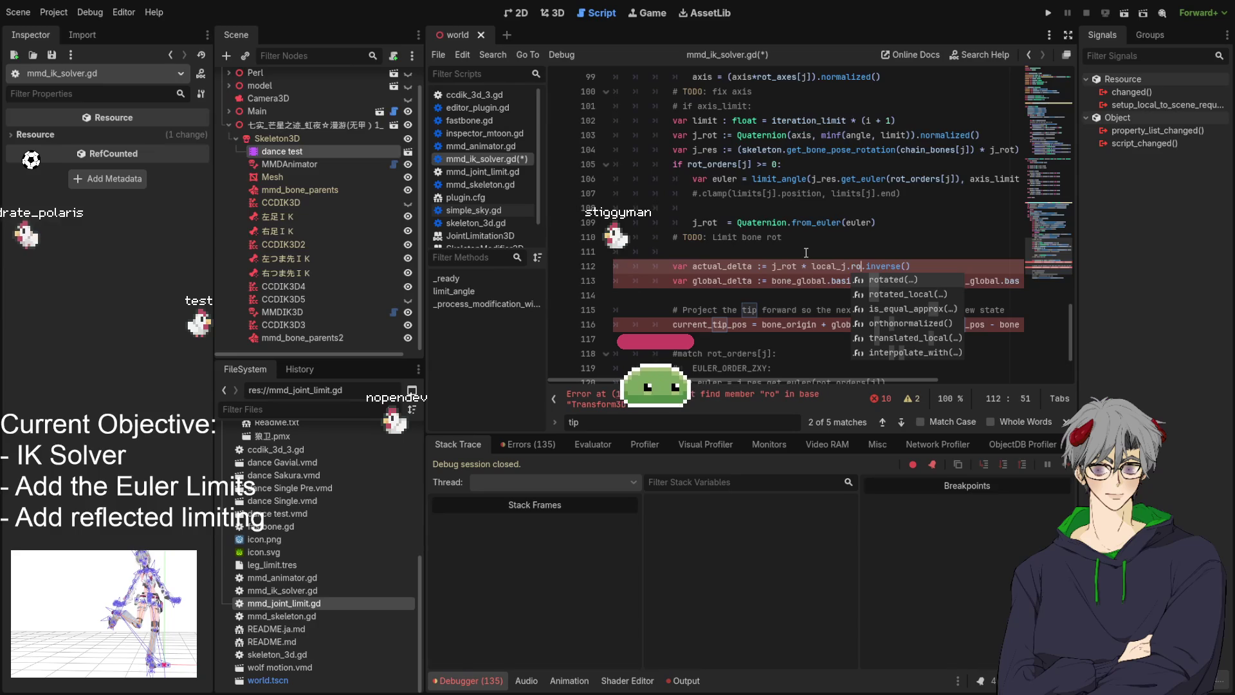
key(BackSpace)
key(BackSpace)
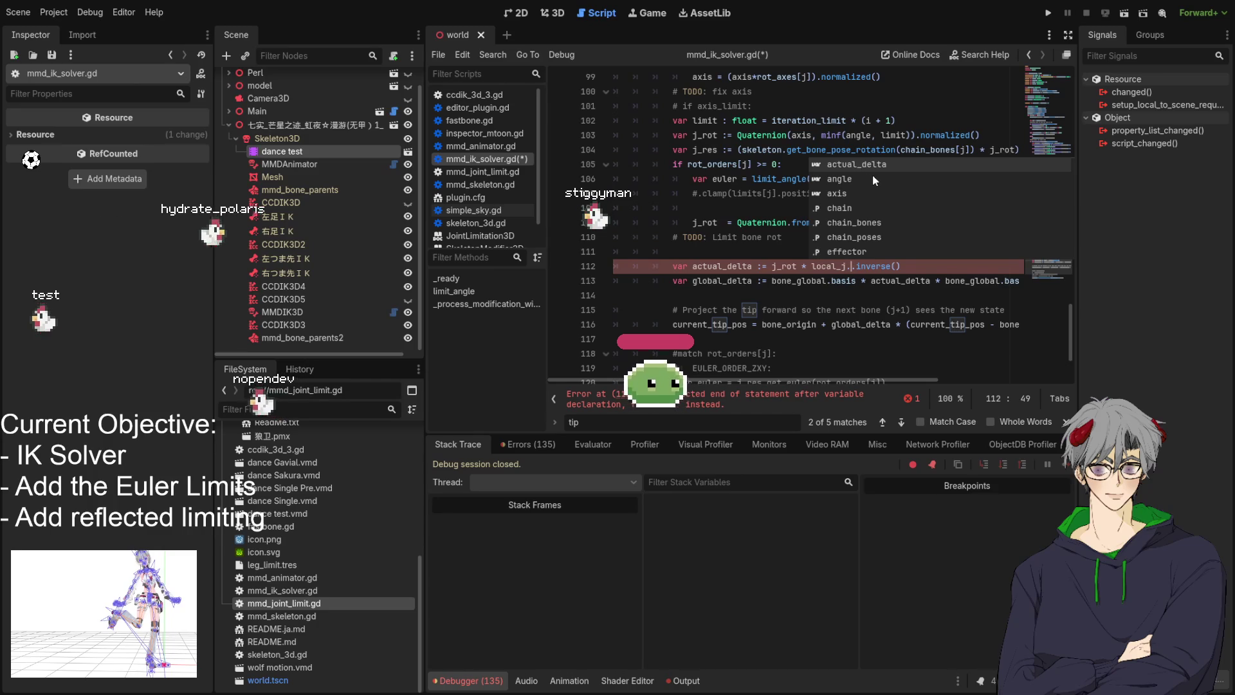
click(850, 281)
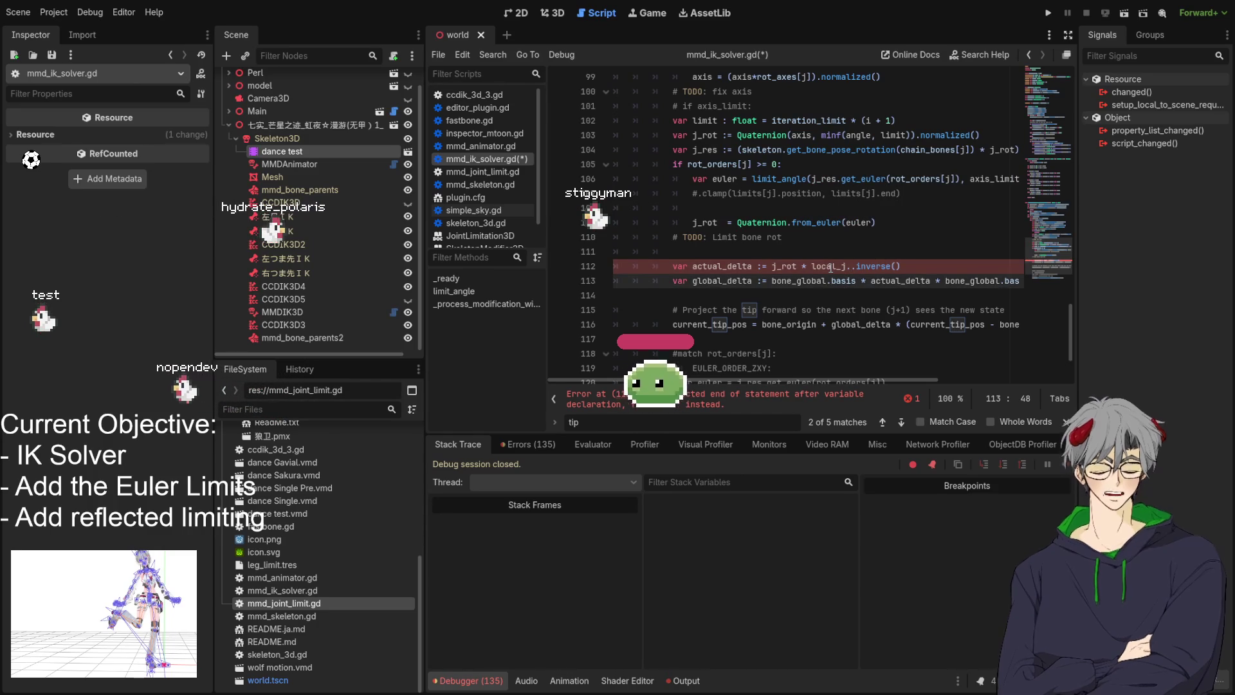
click(851, 266)
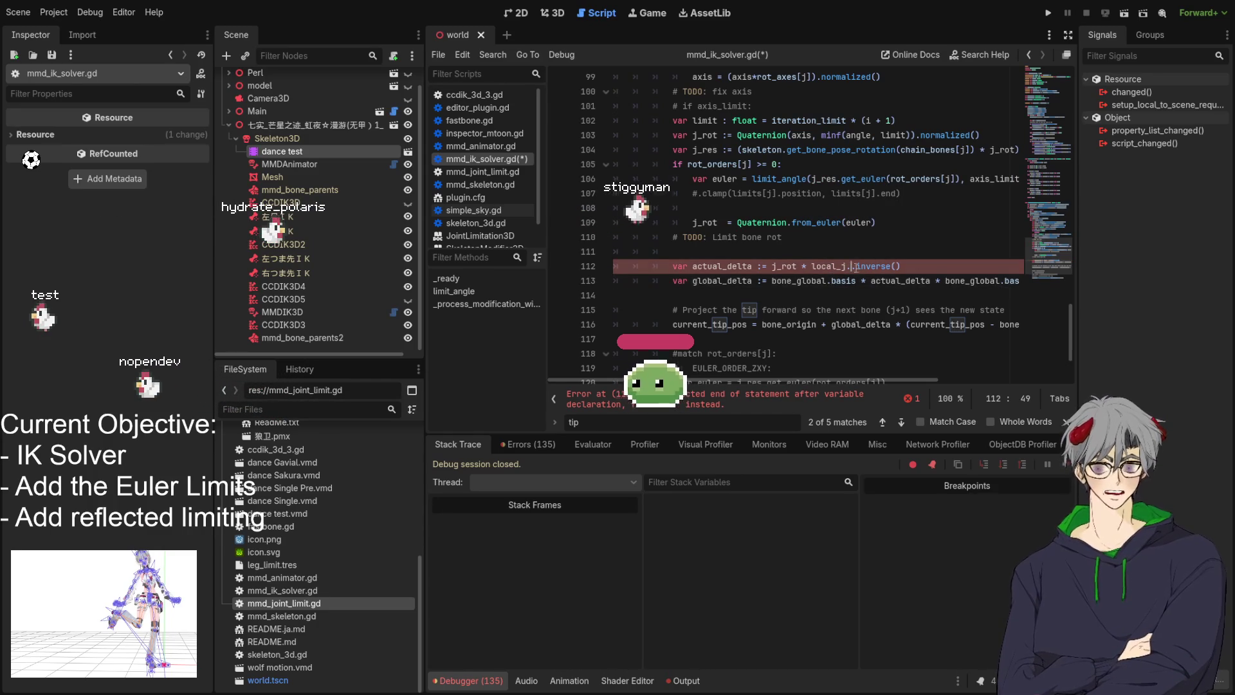
key(Left)
key(BackSpace)
text(-)
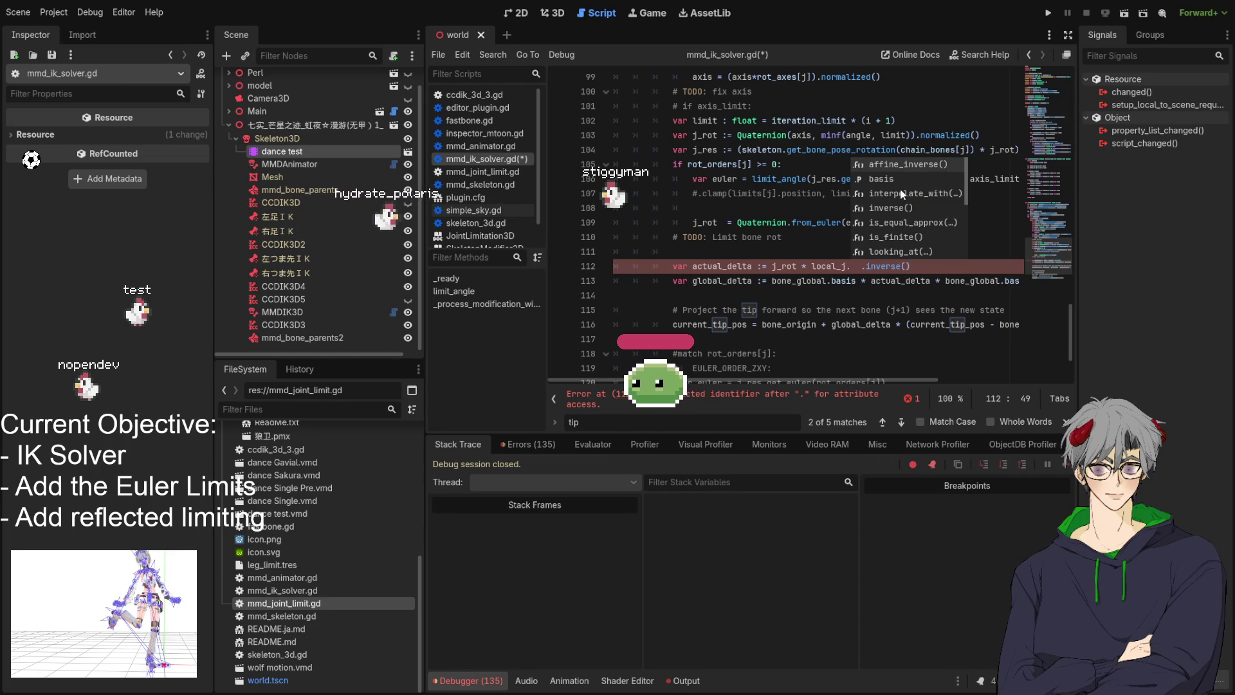
Complete line 112 as local_j.basis.get_rotation_quaternion().inverse() using autocomplete
scroll(901, 192, down, 8)
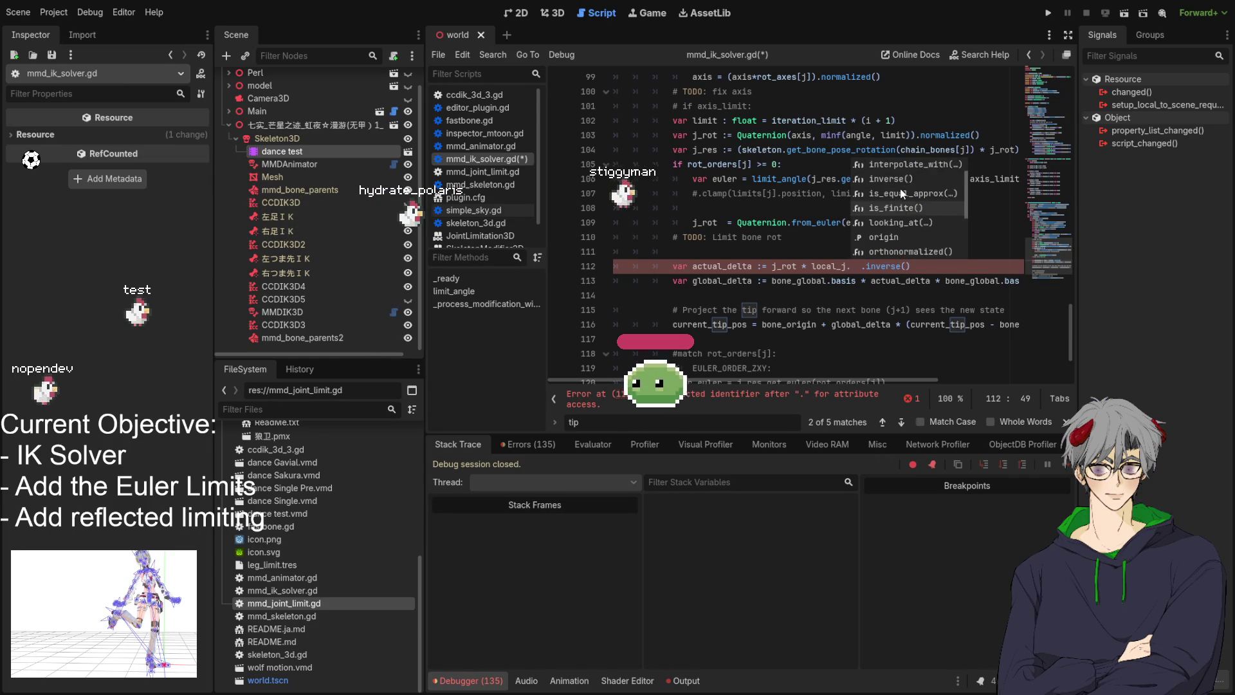
scroll(901, 191, down, 6)
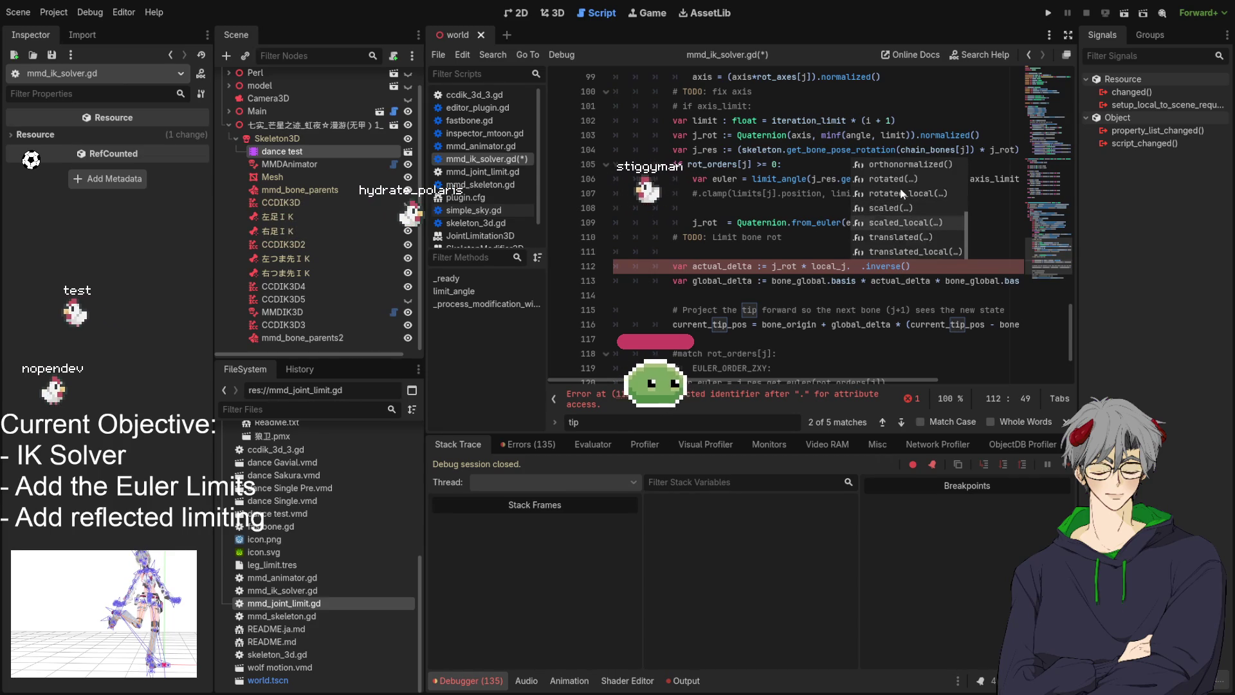
scroll(899, 188, up, 5)
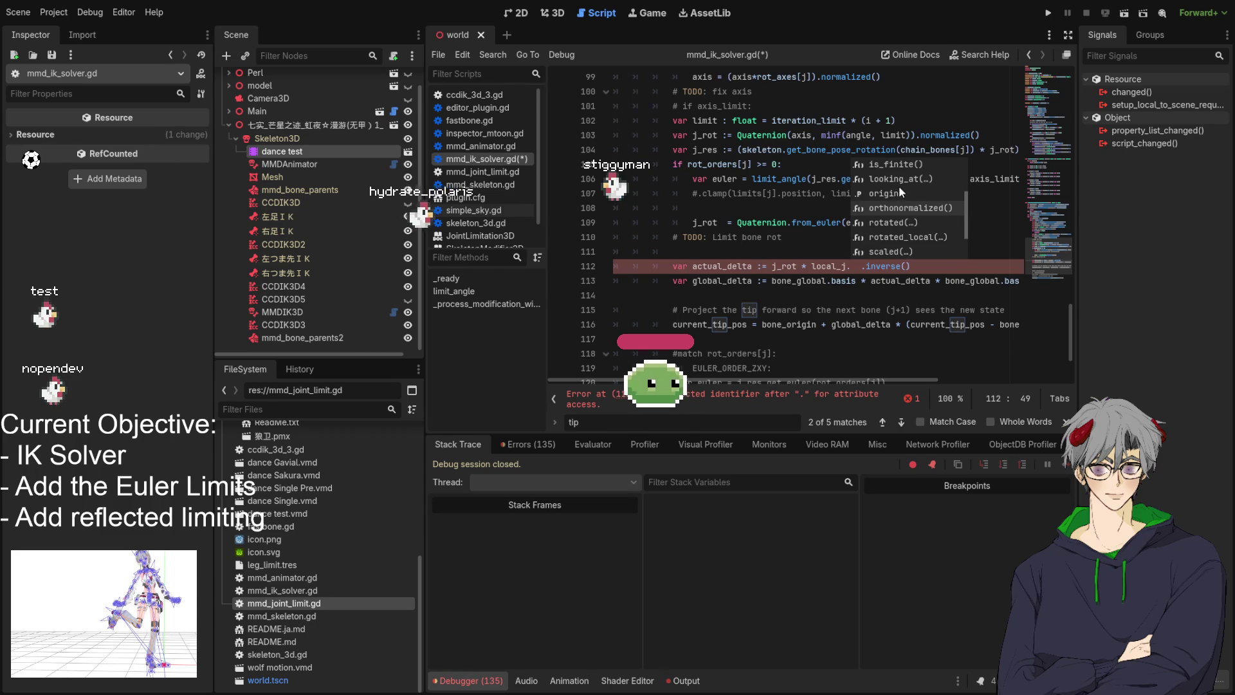
scroll(915, 190, up, 1)
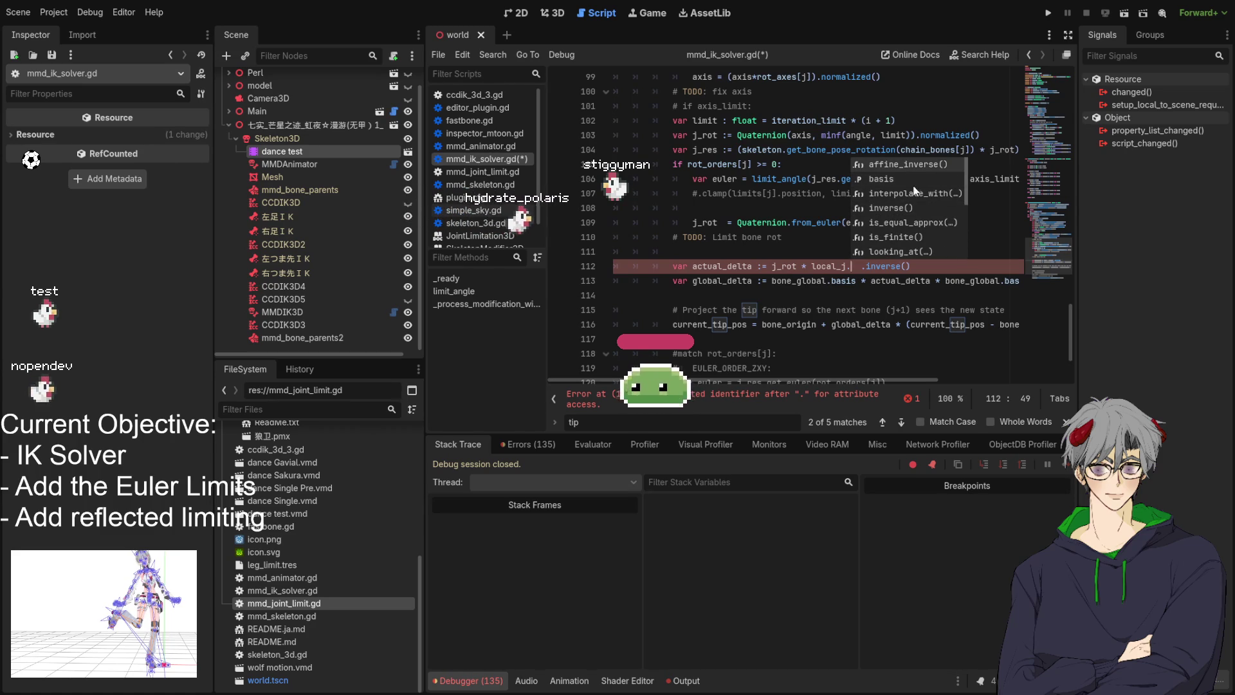
click(881, 179)
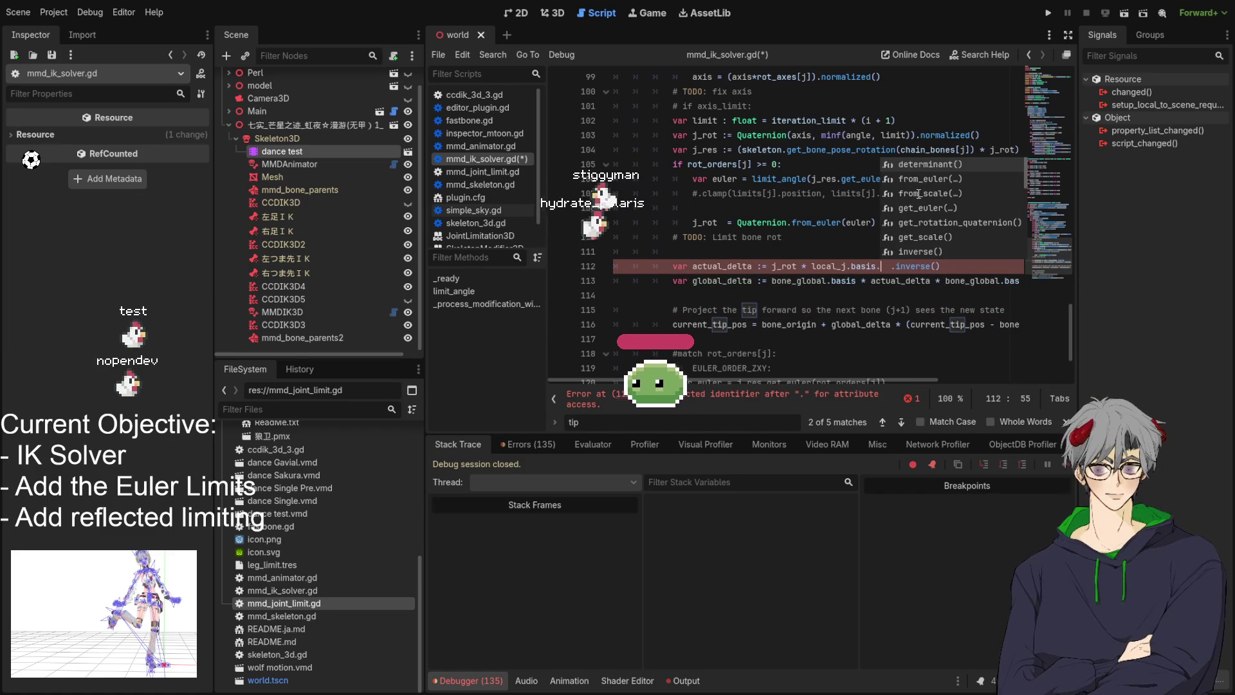
text(q)
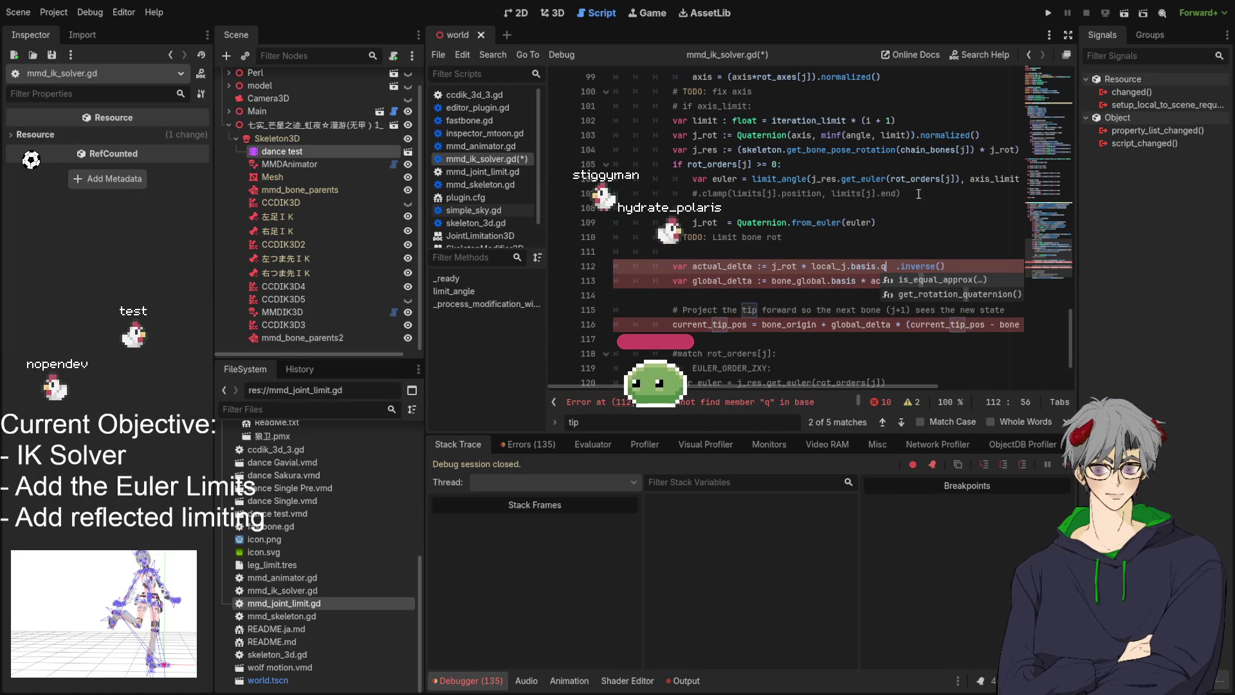
key(Return)
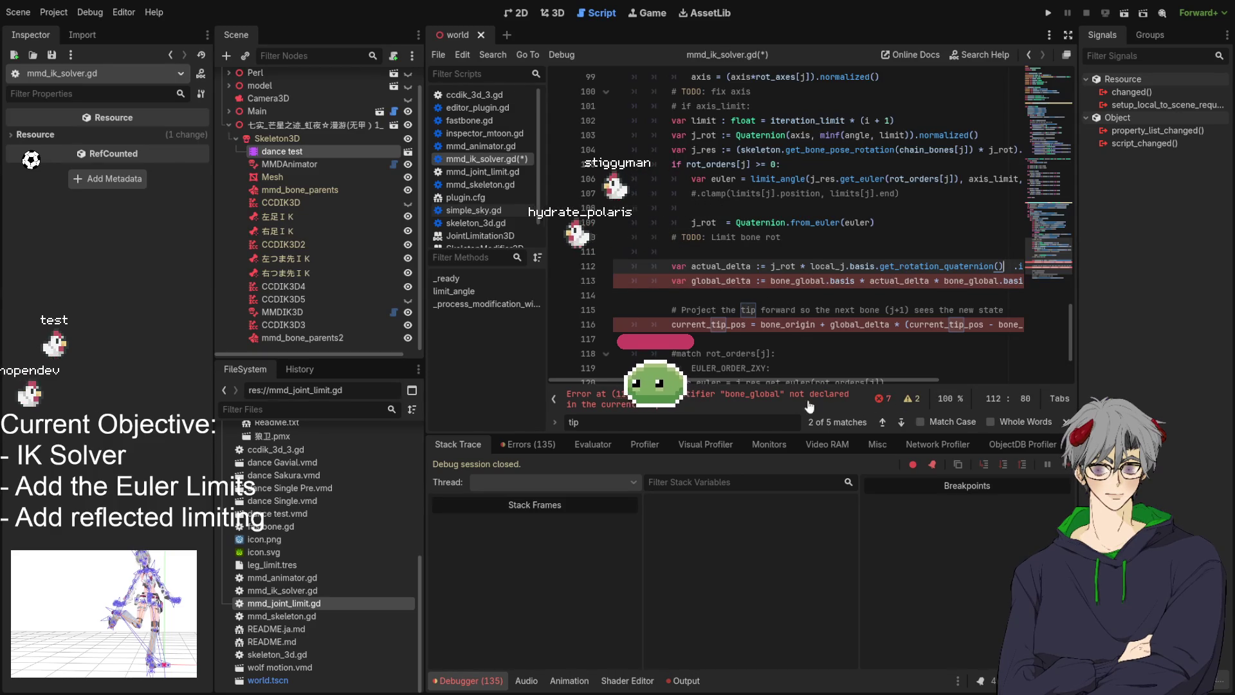
mouse_move(790, 380)
mouse_down()
mouse_move(880, 377)
mouse_move(796, 368)
mouse_move(839, 372)
mouse_up()
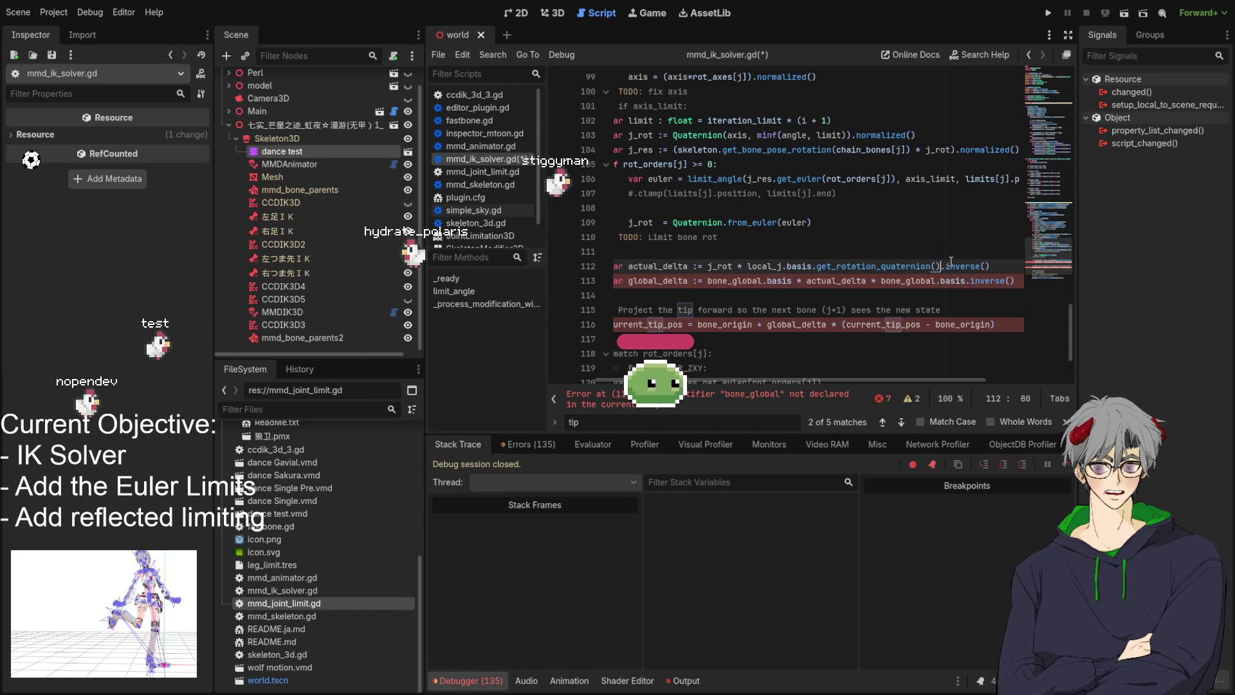
double_click(665, 265)
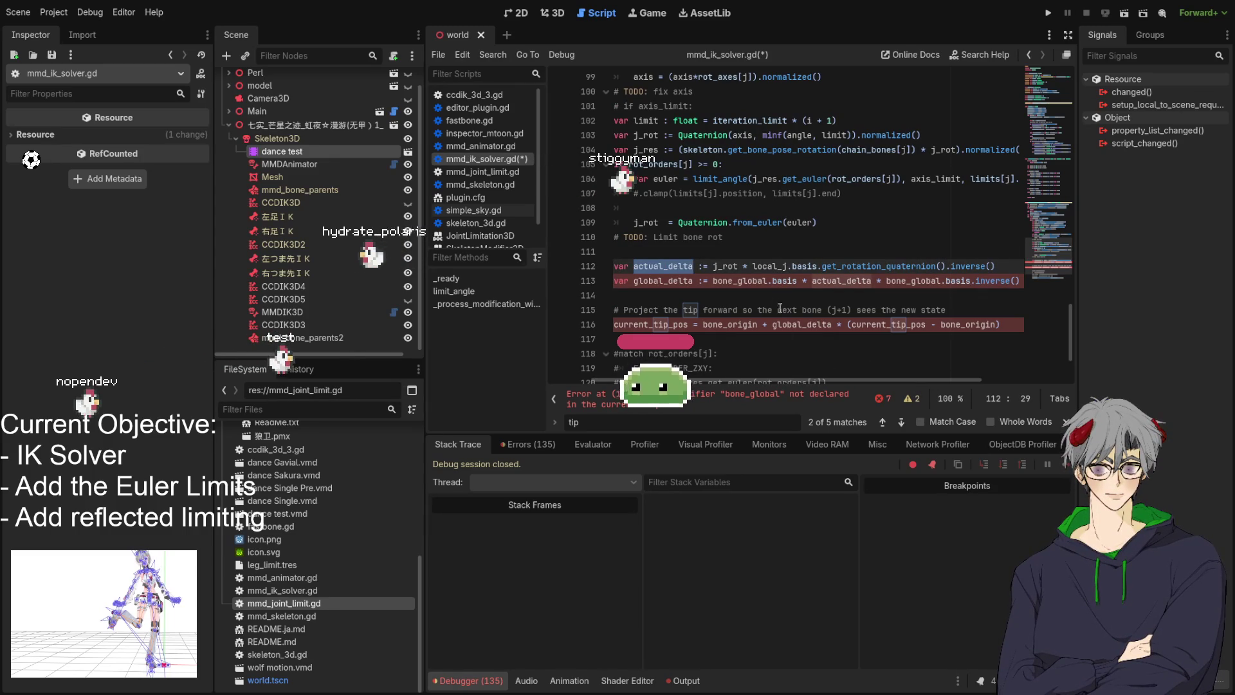
double_click(740, 280)
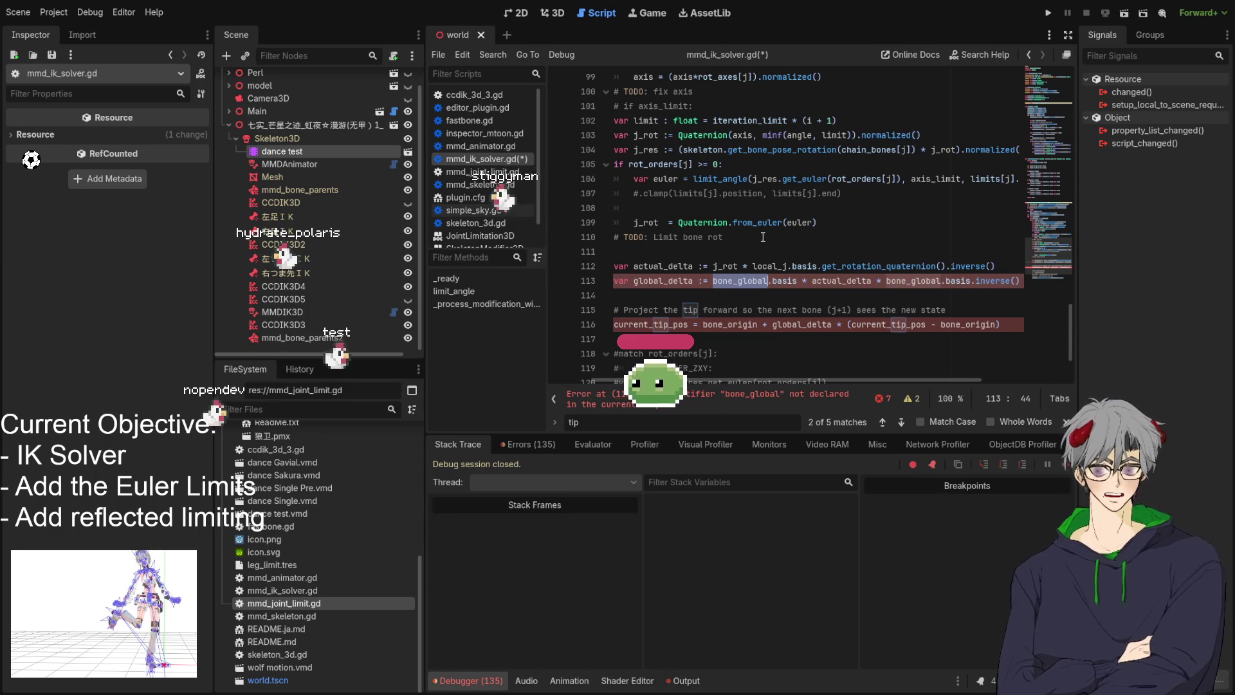
scroll(737, 291, left, 3)
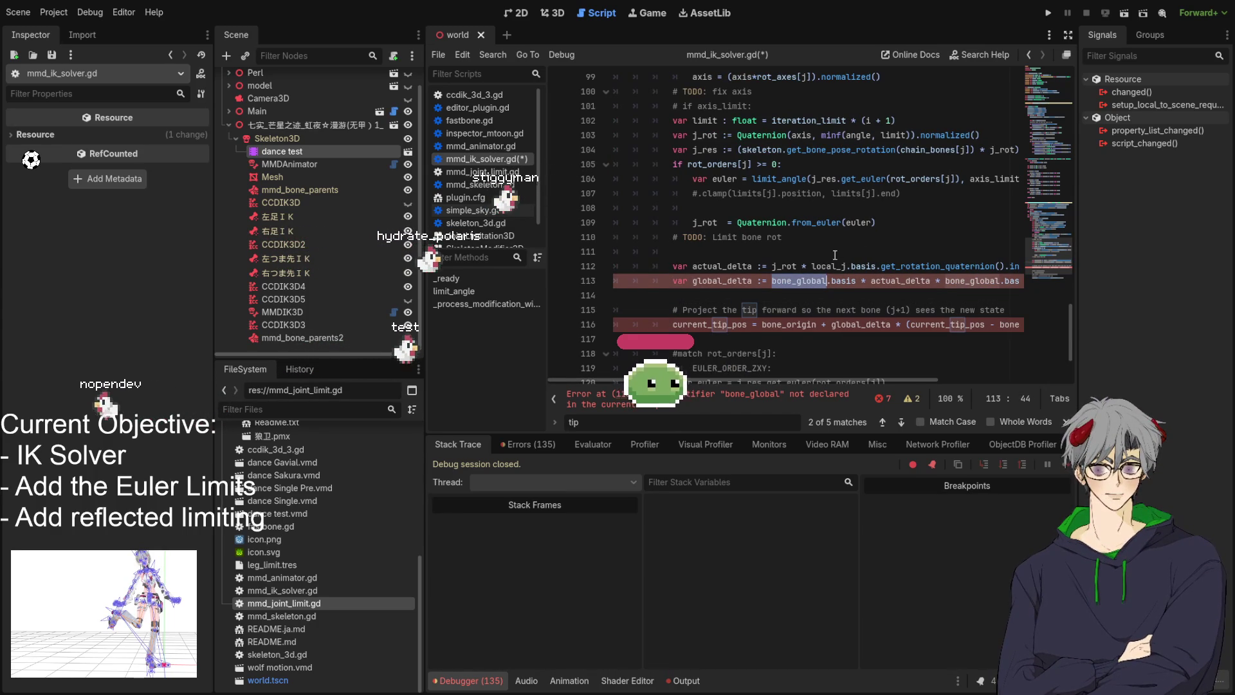
scroll(745, 246, up, 4)
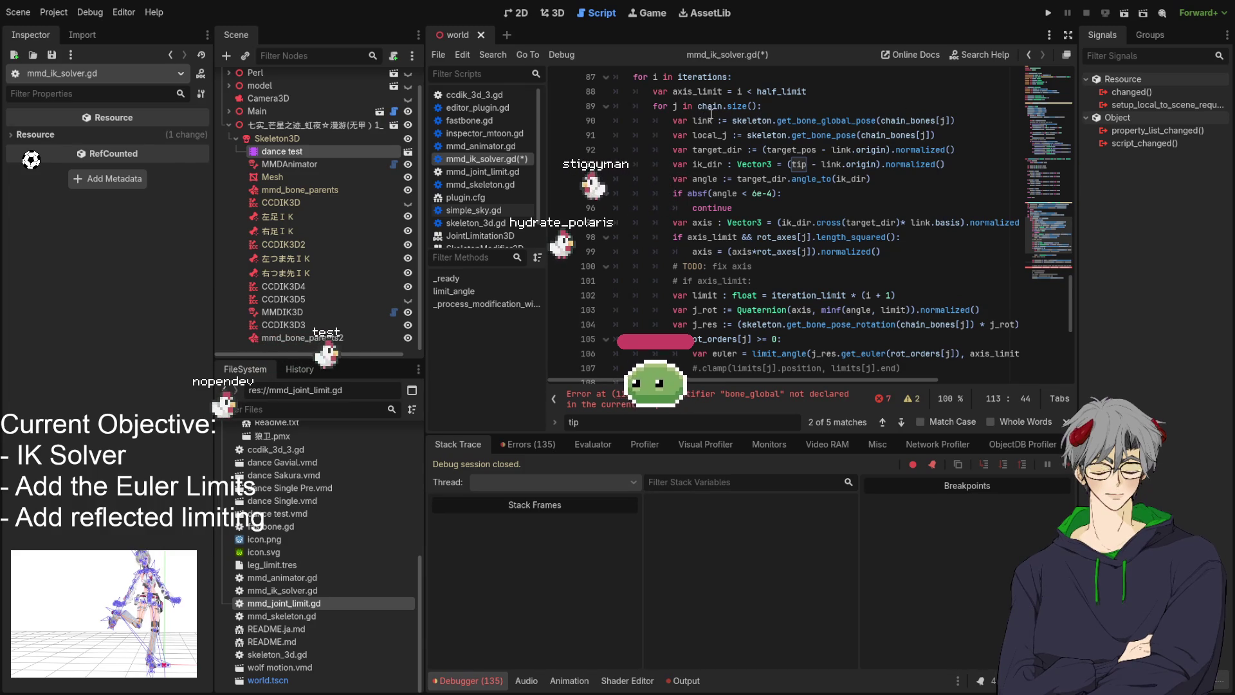
Check how link is defined on line 90, then select actual_delta on line 113
click(702, 120)
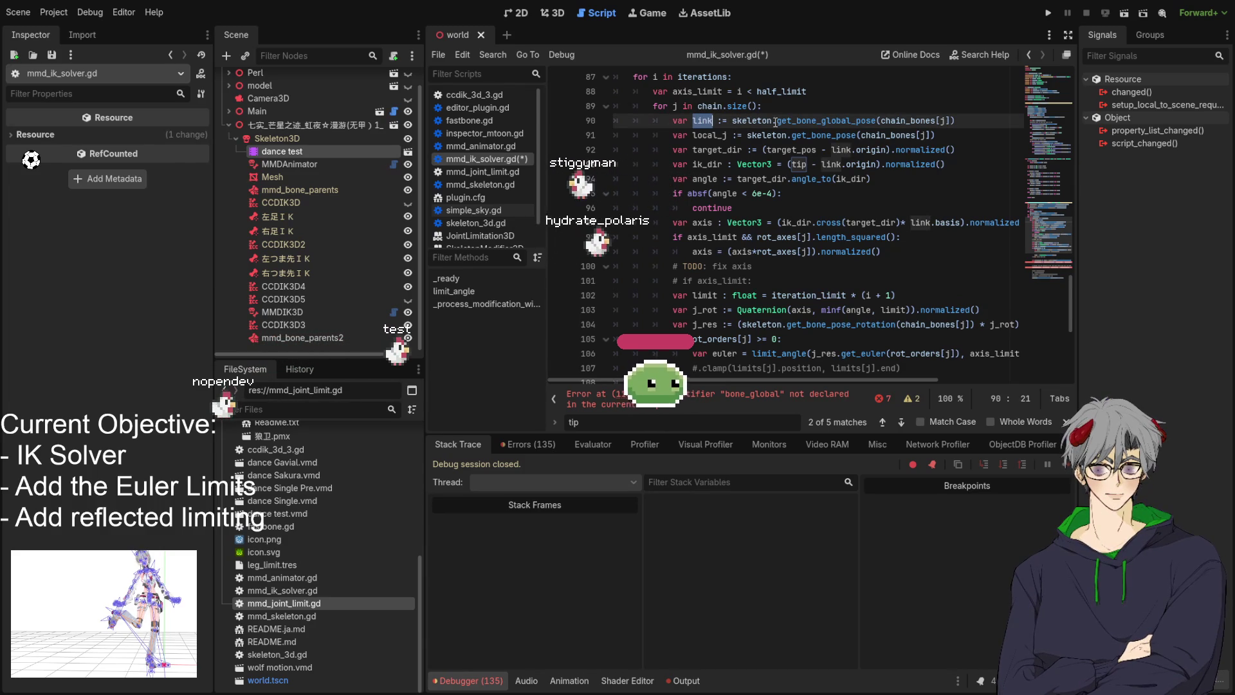
scroll(780, 130, down, 6)
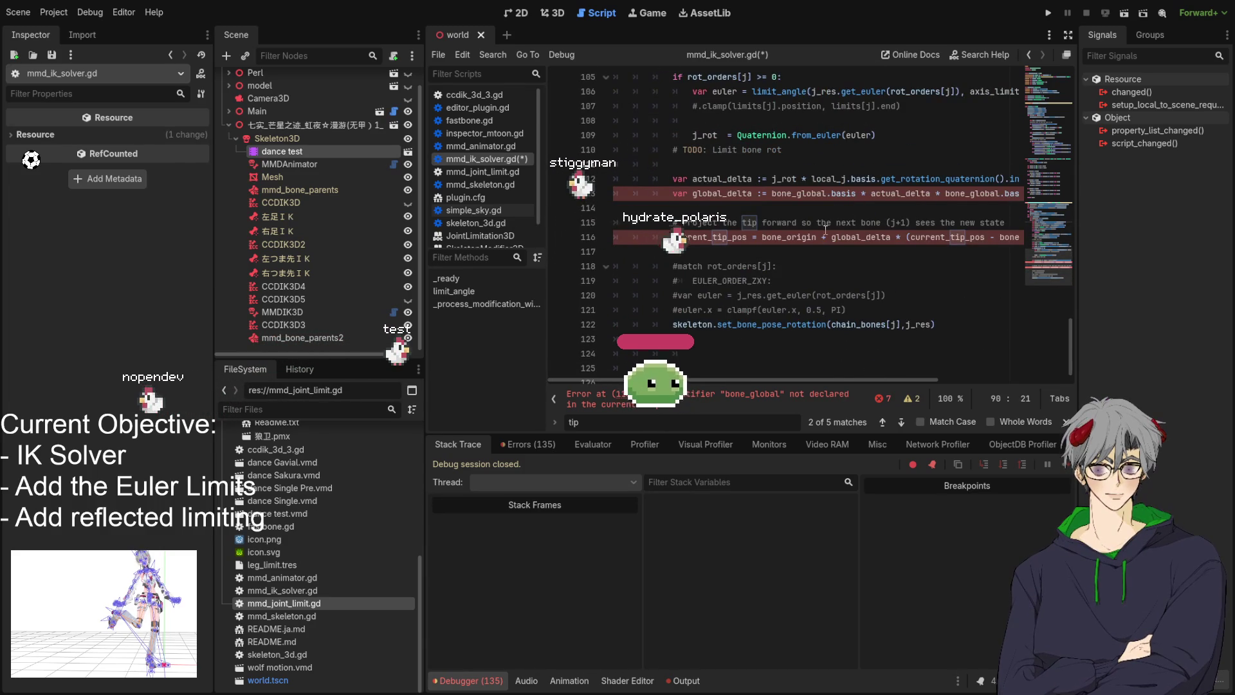
scroll(806, 214, up, 7)
scroll(746, 199, down, 6)
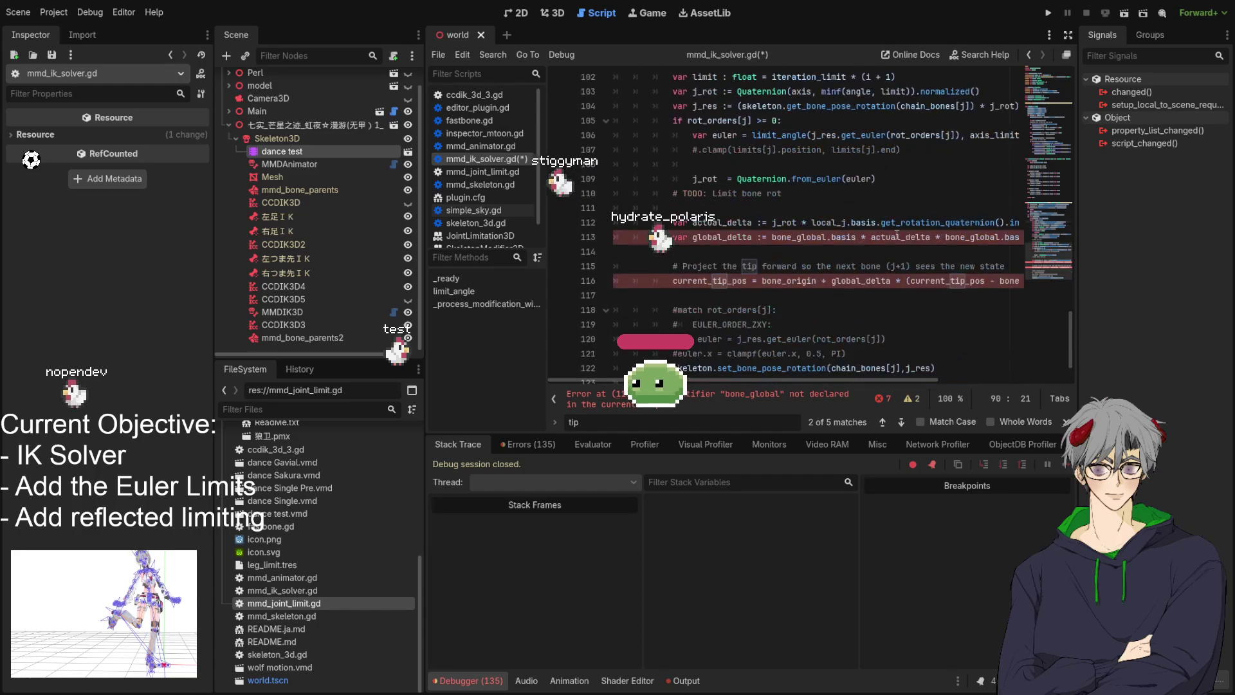
click(789, 394)
drag(762, 380, 802, 379)
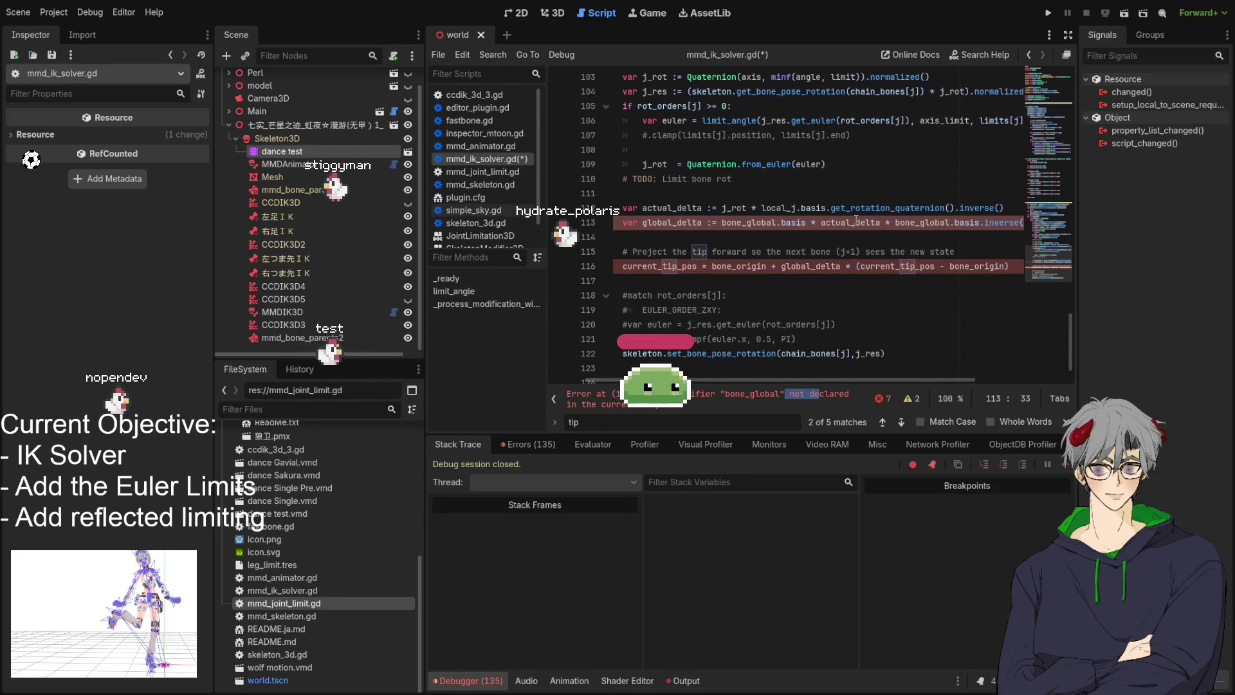
double_click(832, 222)
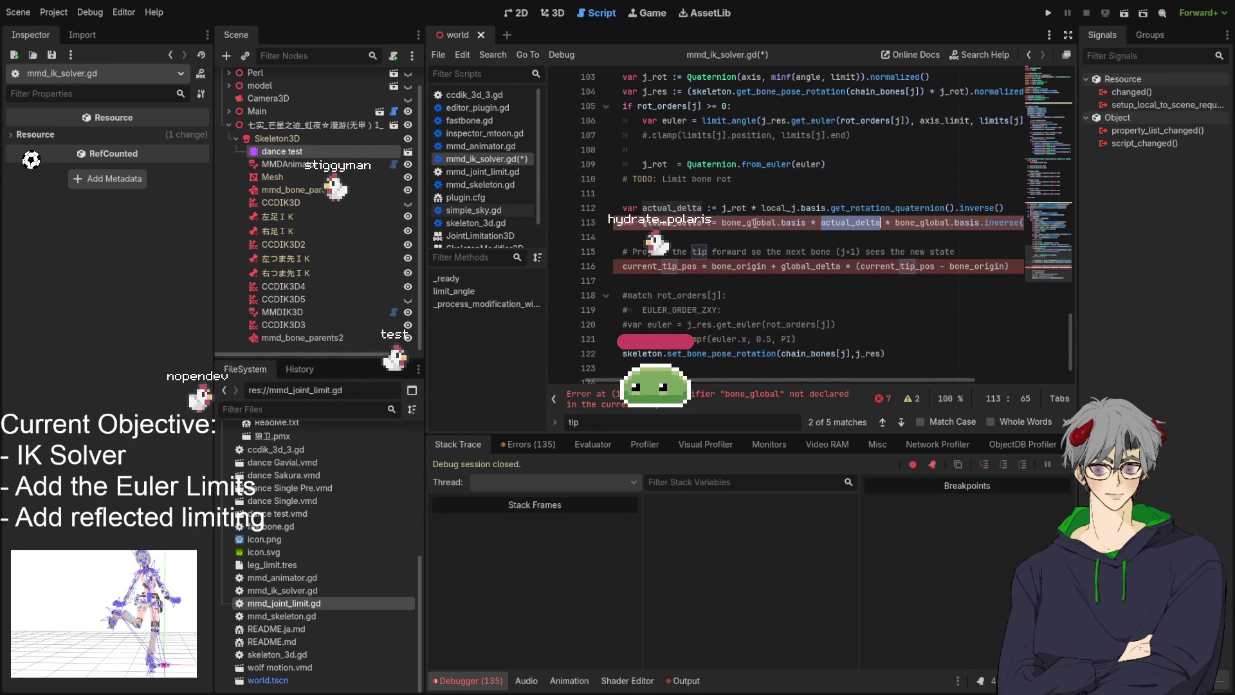
Replace both bone_global references on line 113 with link
double_click(749, 222)
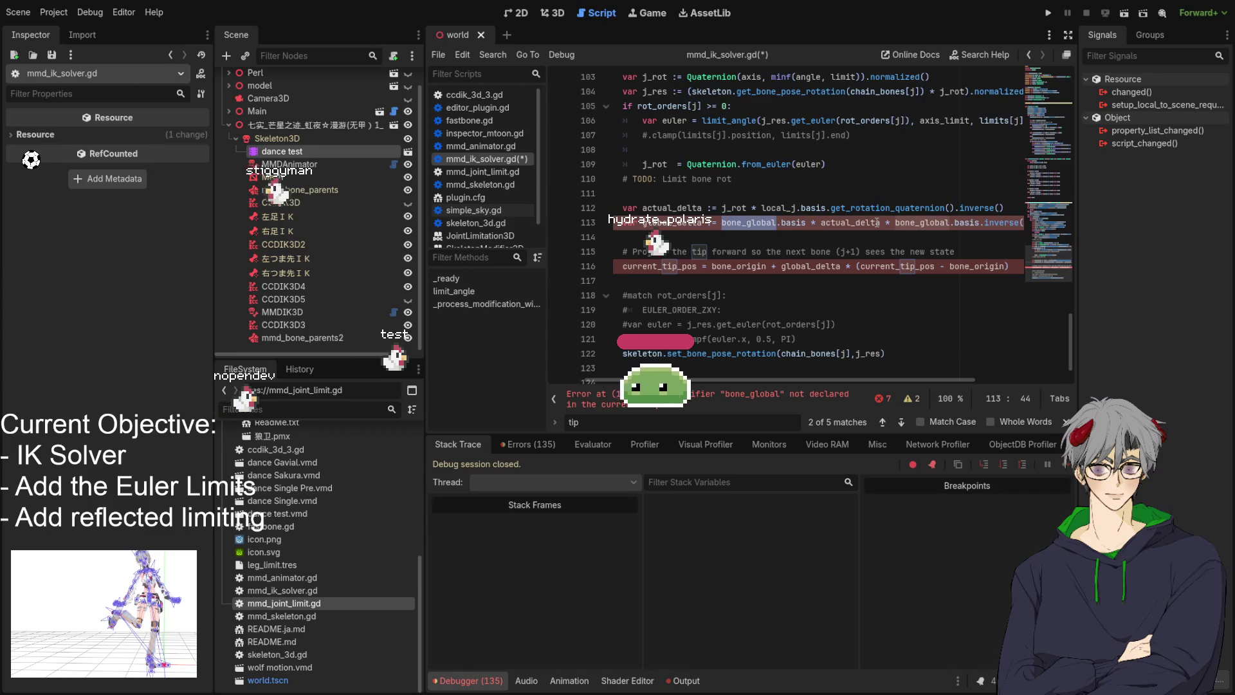
text(link)
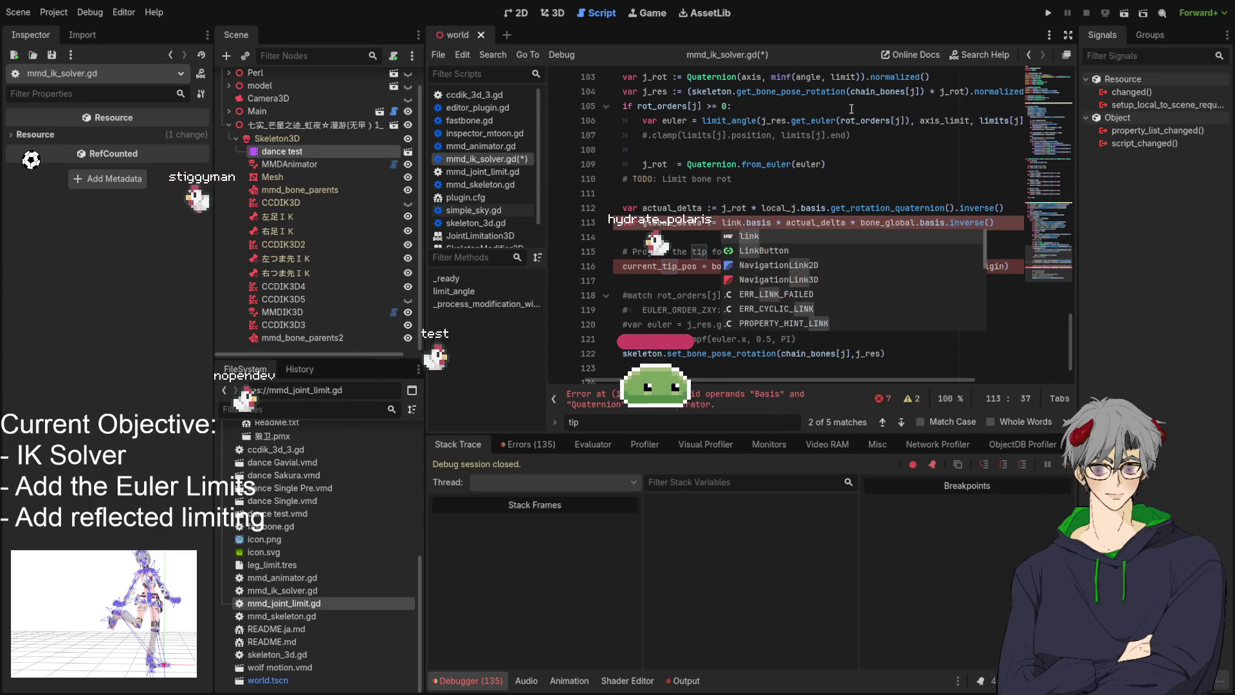
click(778, 198)
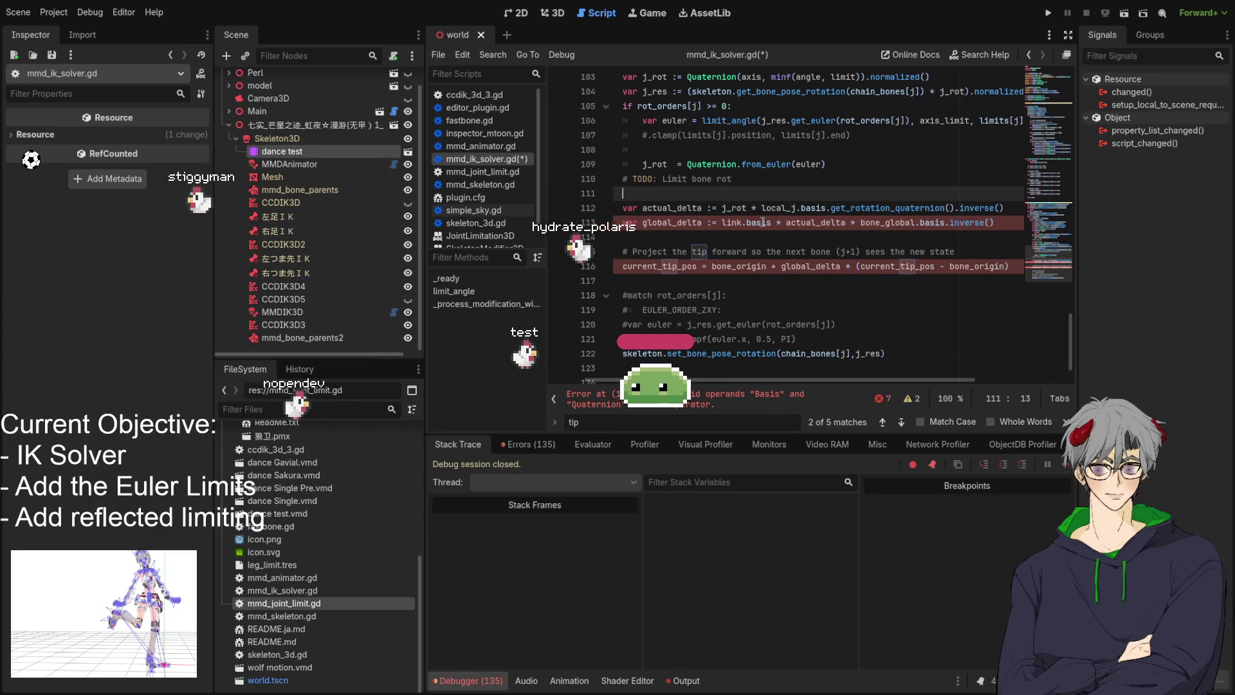
click(763, 223)
double_click(763, 223)
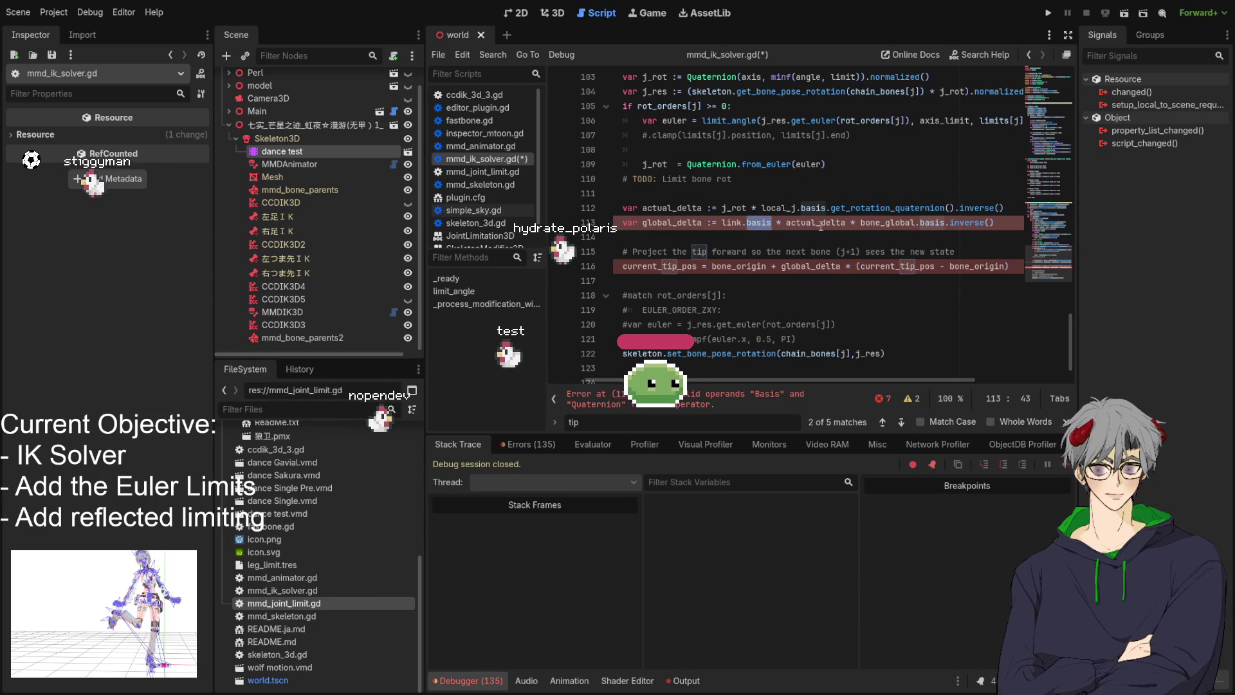
double_click(820, 222)
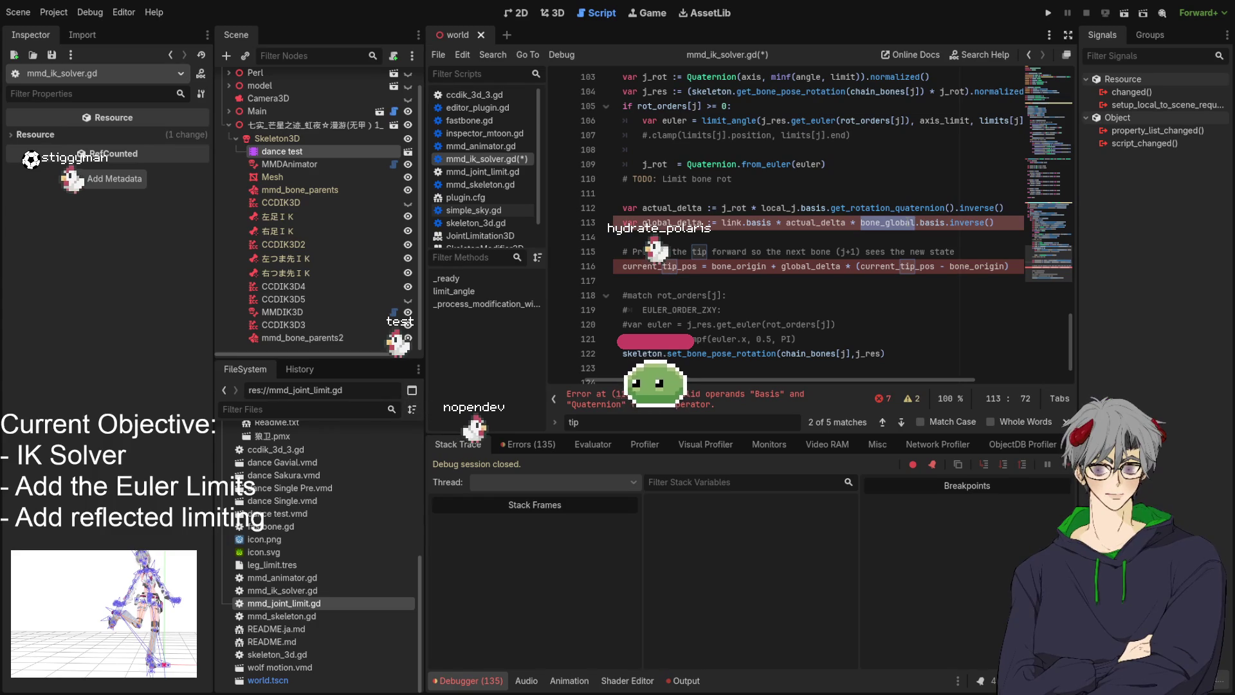
text(link)
click(838, 135)
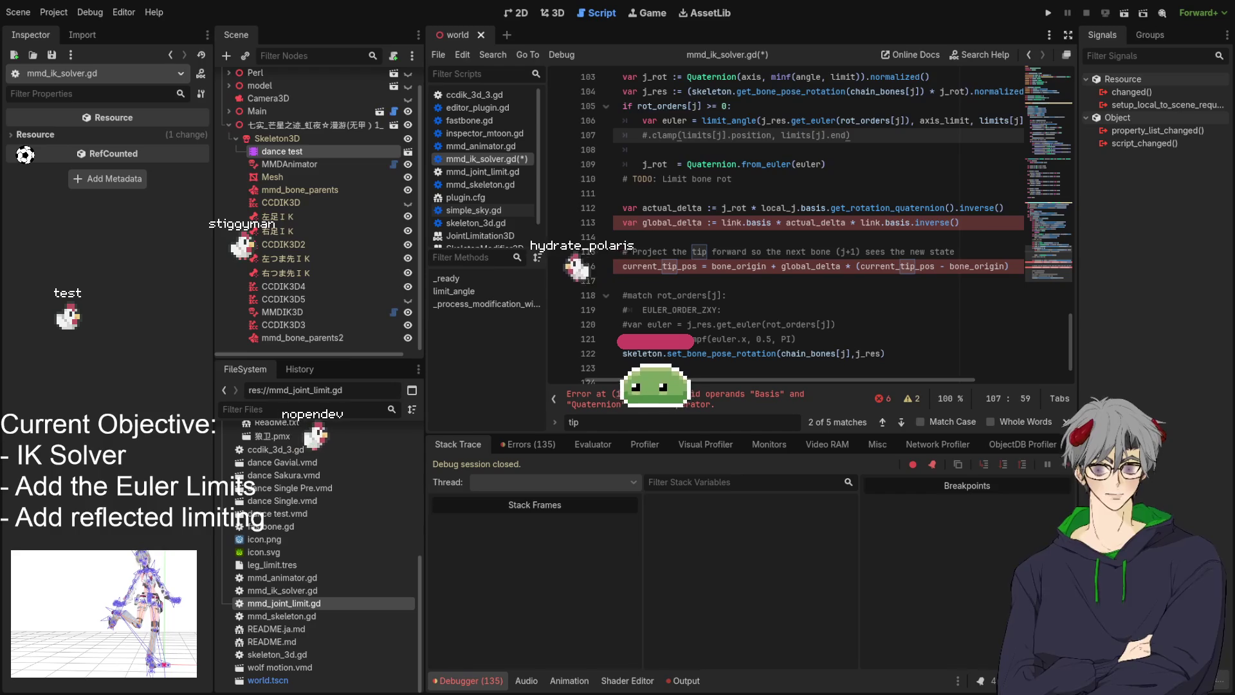
Insert a blank line above the global_delta line
click(793, 251)
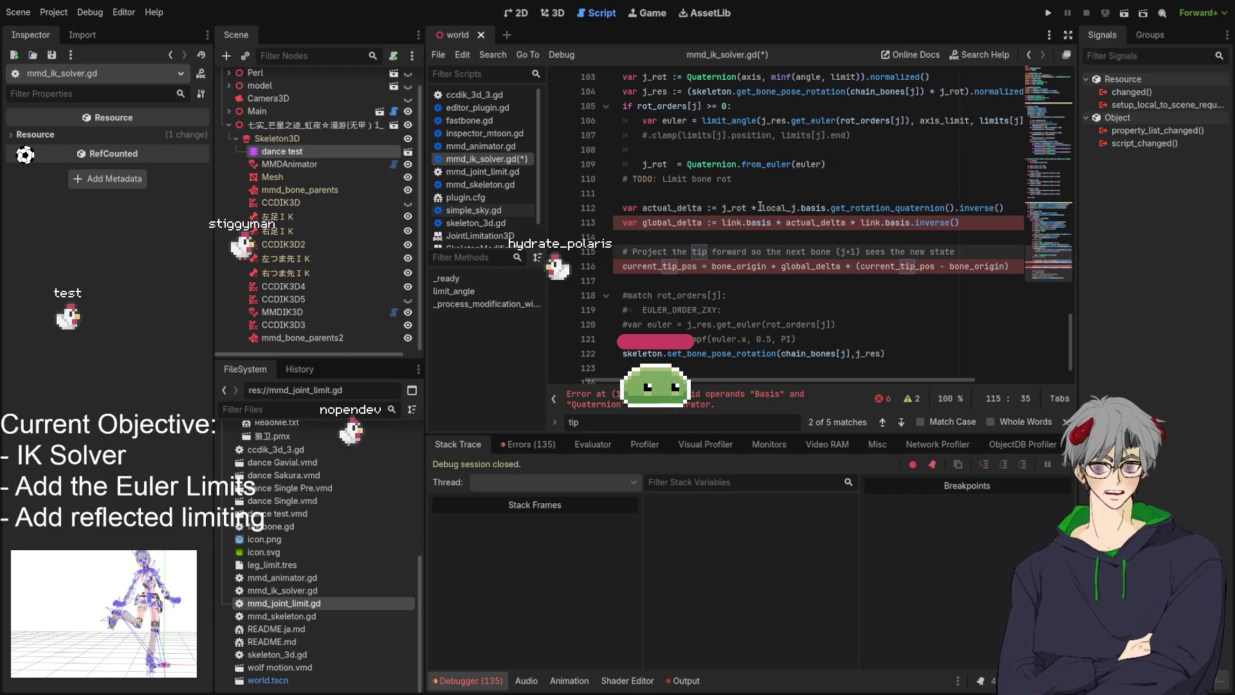
click(669, 207)
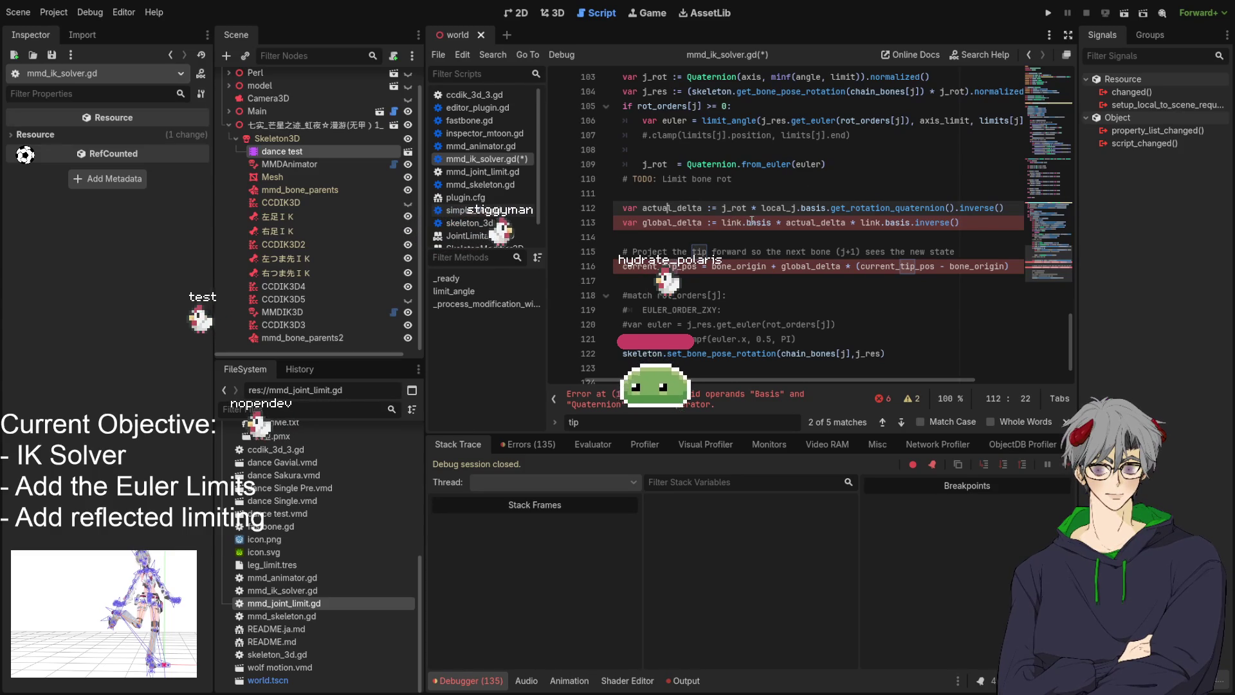
double_click(752, 220)
double_click(816, 222)
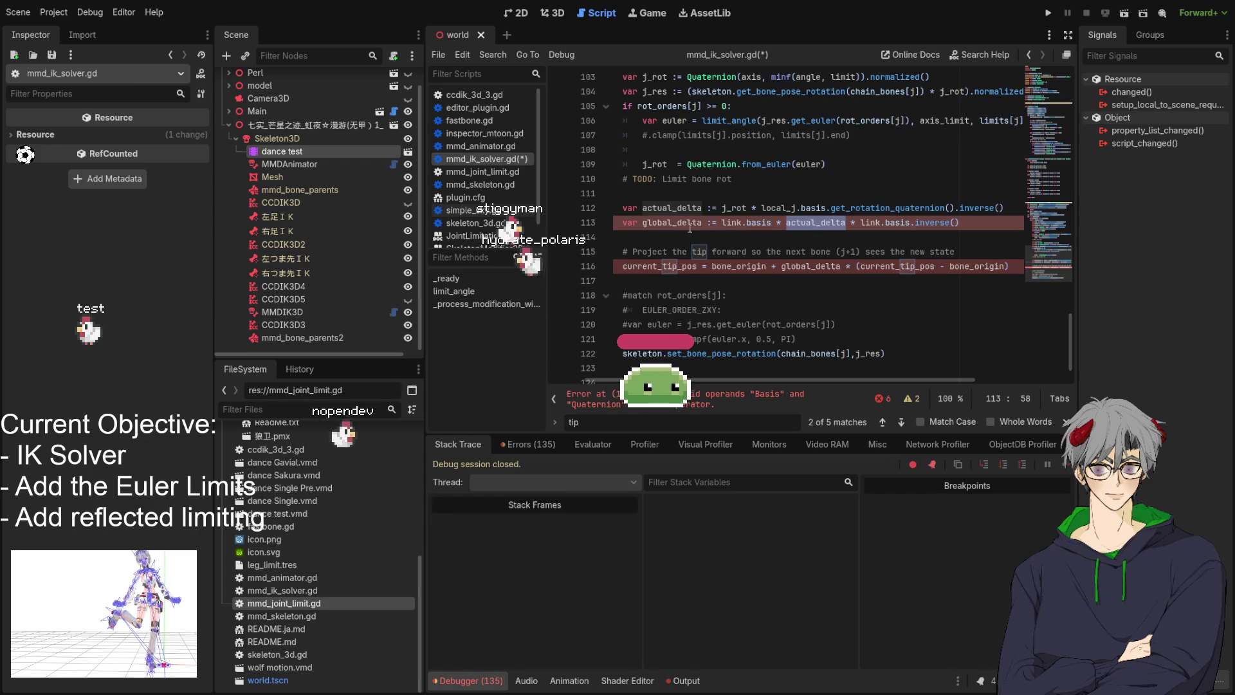
click(621, 222)
key(Return)
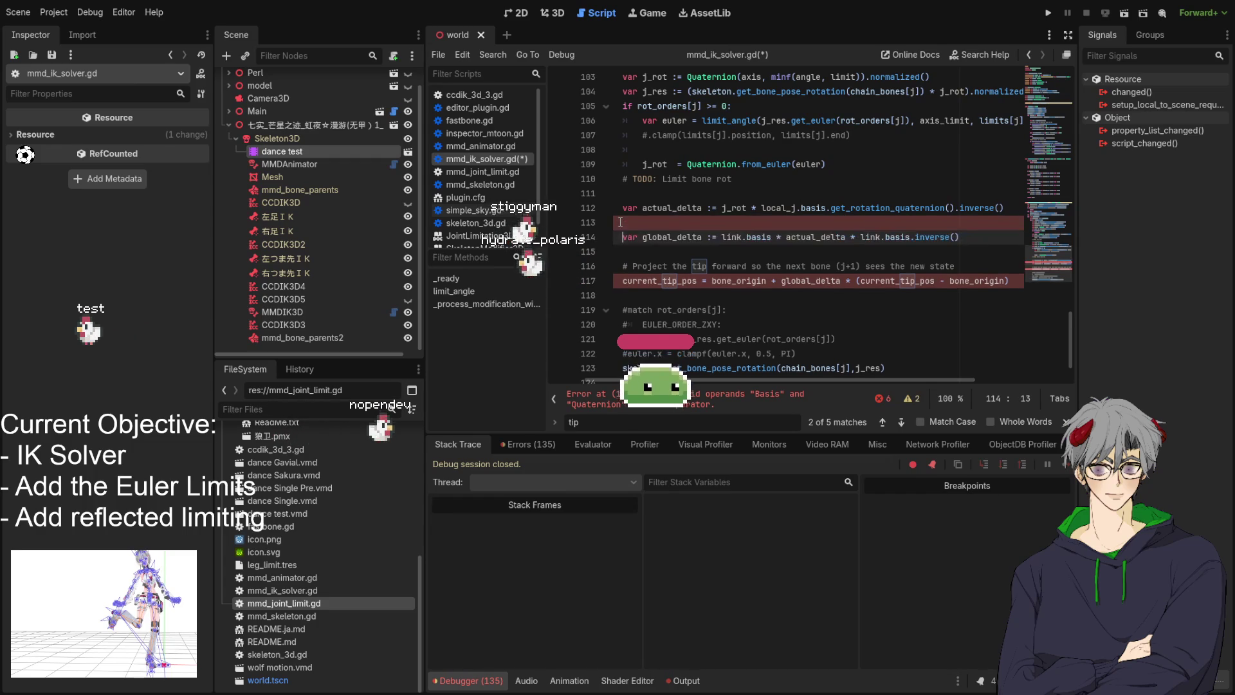
click(653, 195)
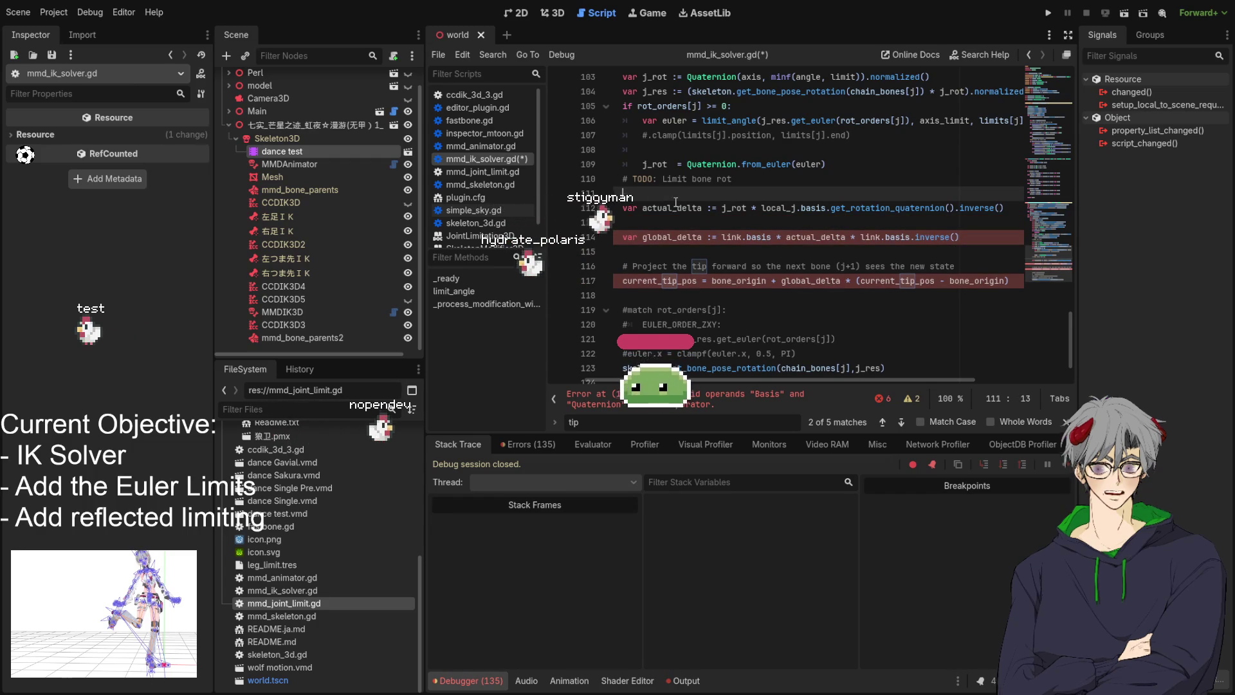
double_click(830, 237)
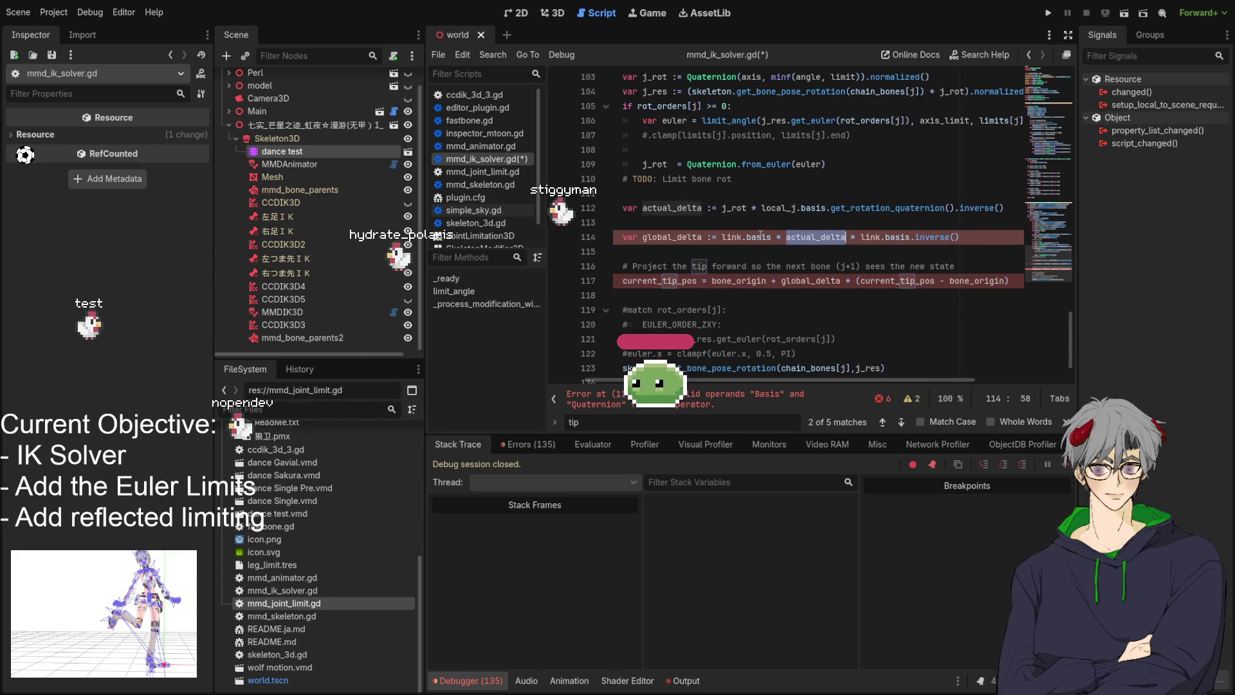
click(764, 237)
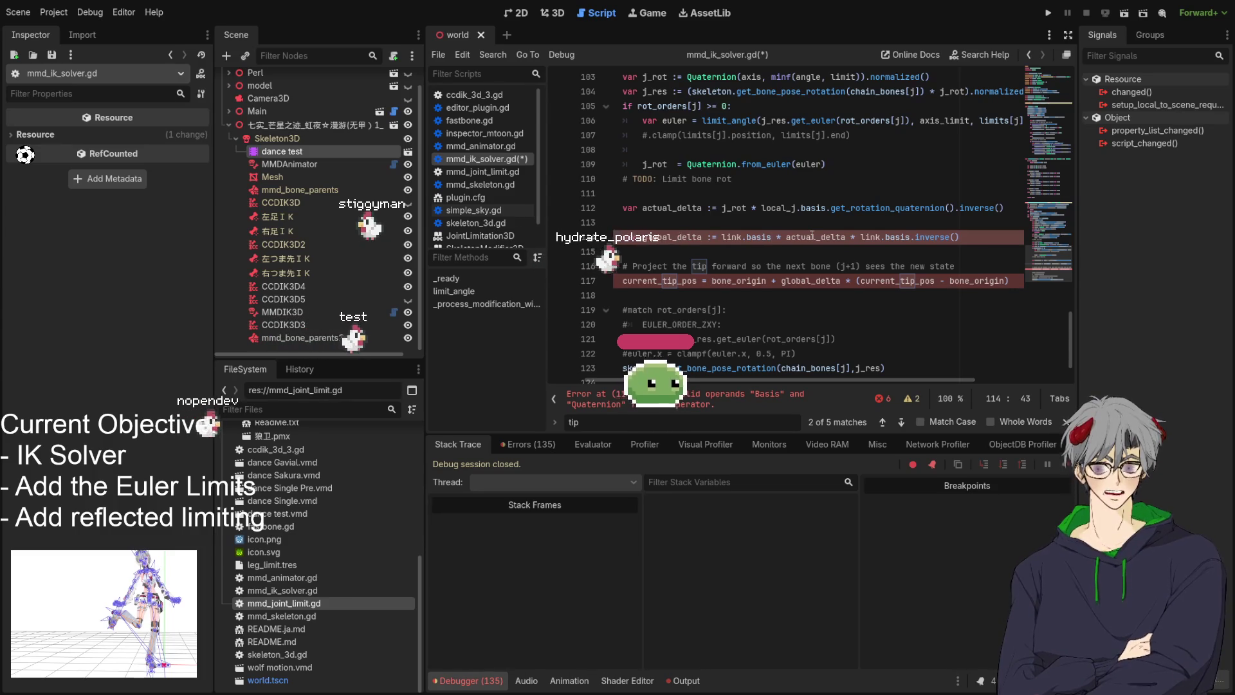
Append .get_rotation_quaternion() to the first link.basis in the global_delta line
text(.g)
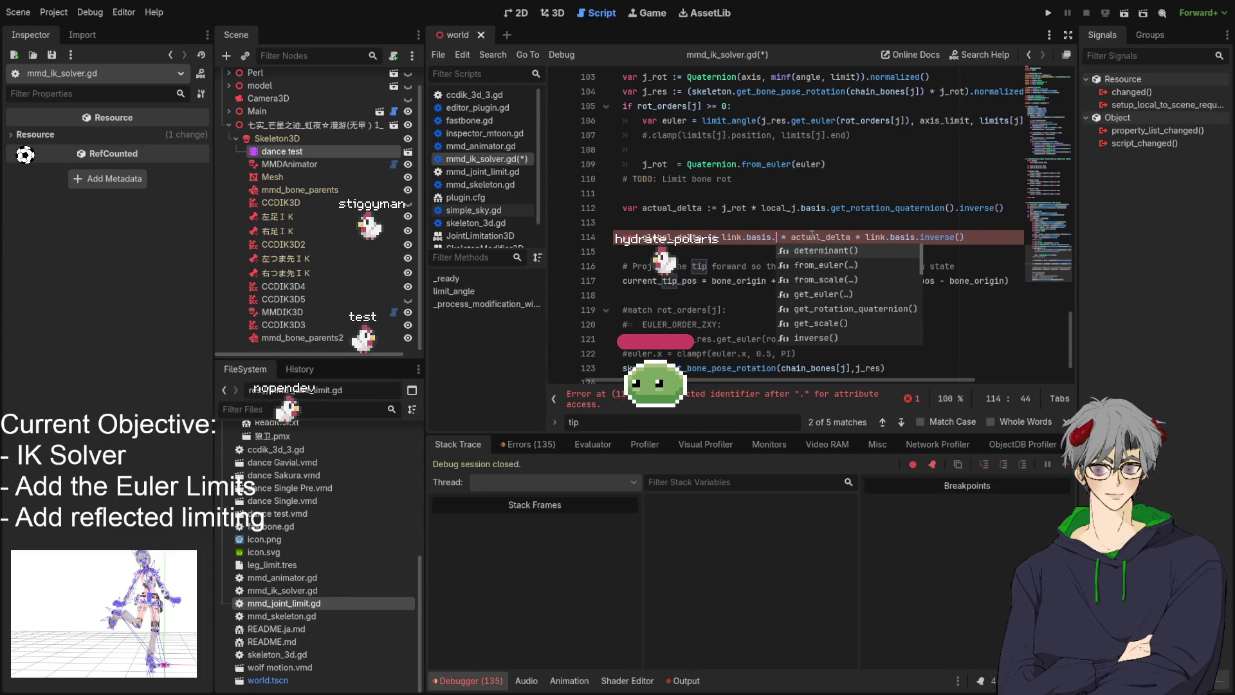
text(et_r)
key(Return)
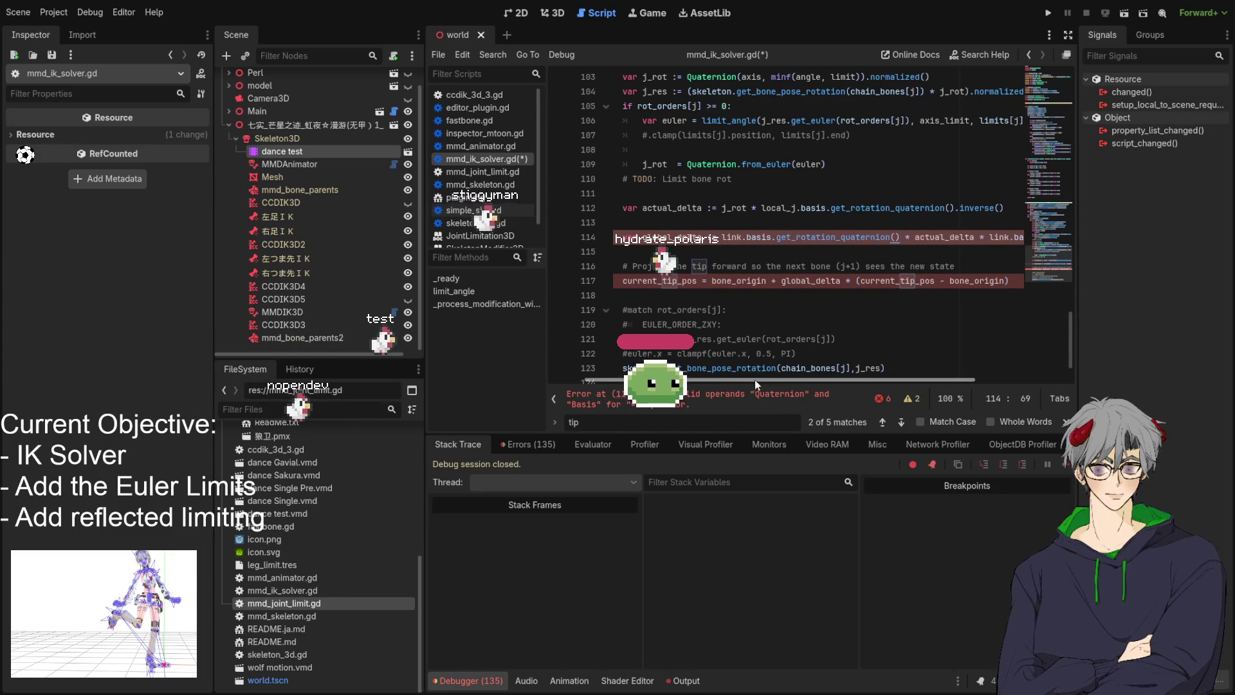
drag(752, 381, 863, 381)
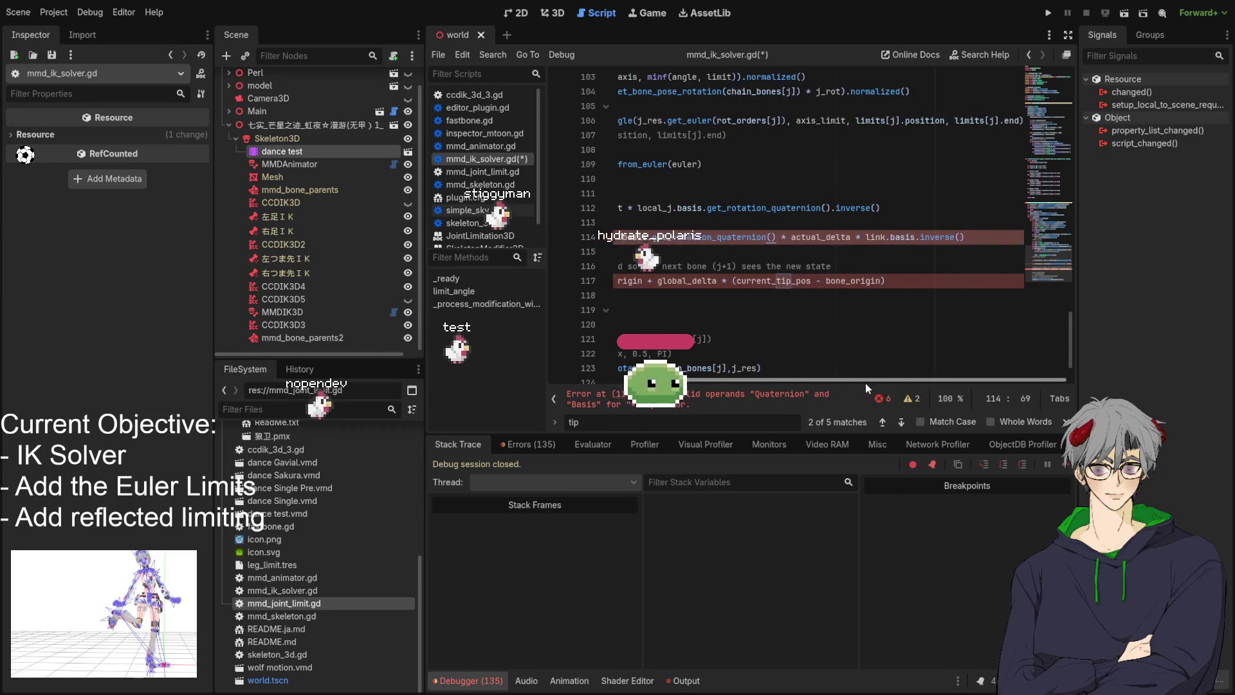
click(990, 252)
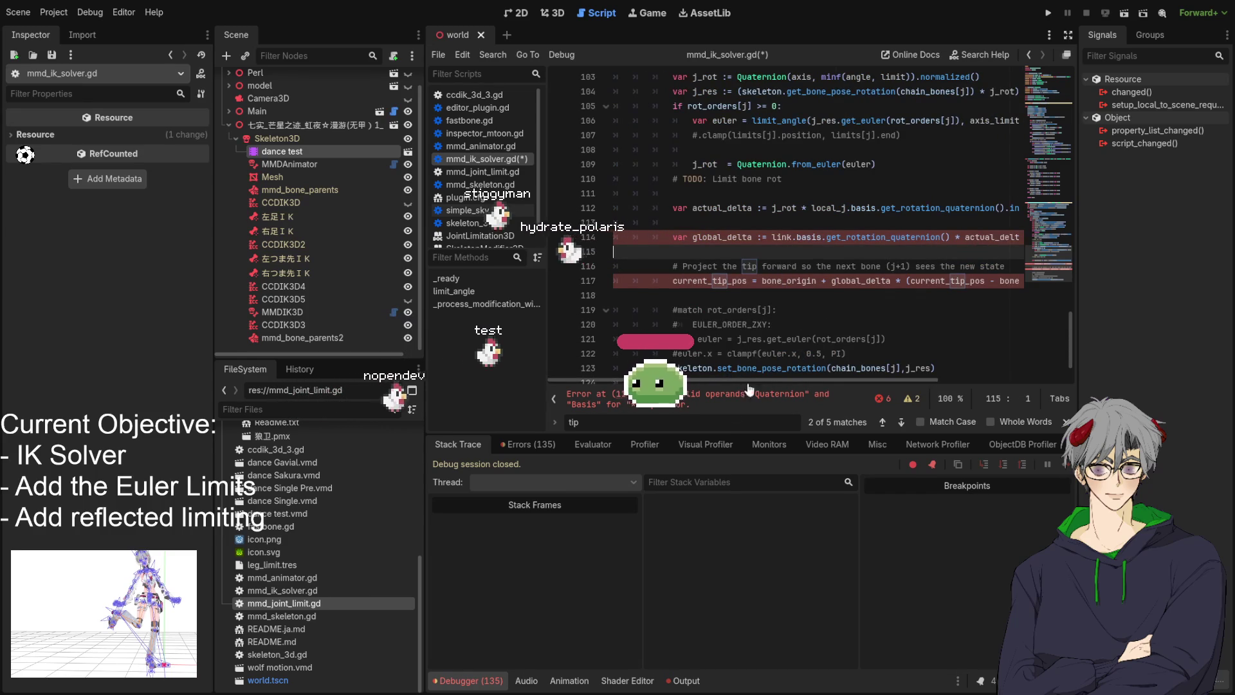
click(1019, 237)
Append '* link.basis.inverse().get_rotation_quaternion()' to the end of the global_delta line
text(* link.basis.inverse())
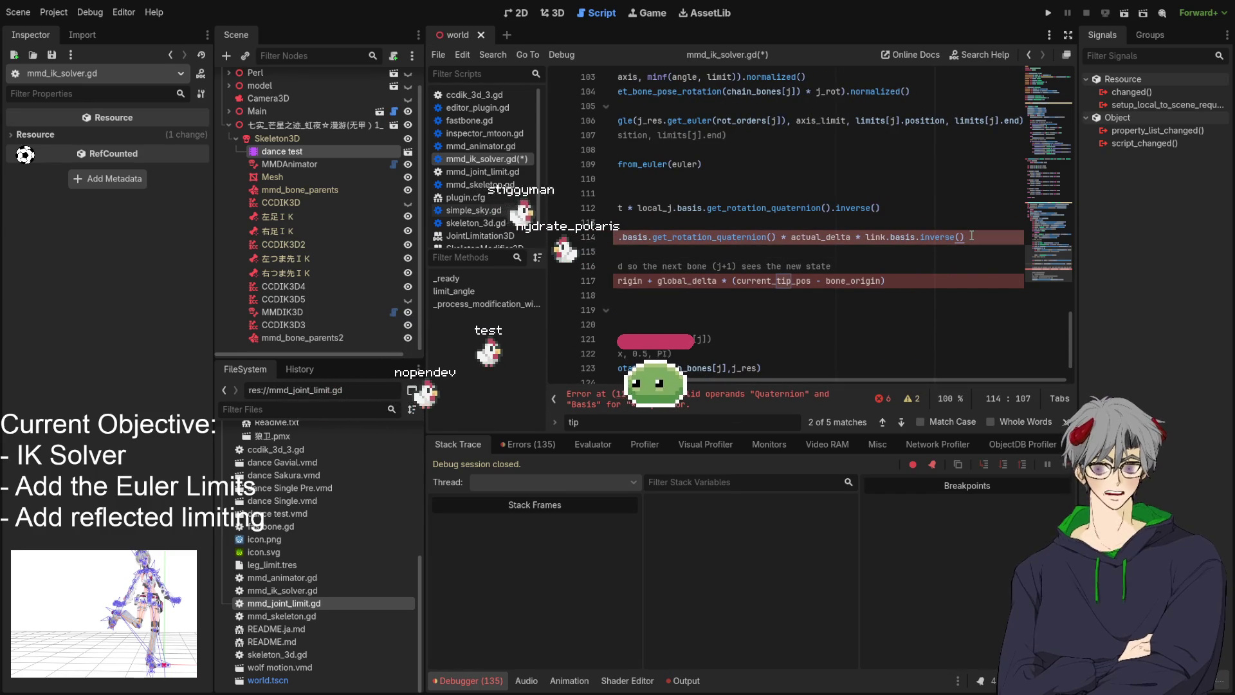
text(.)
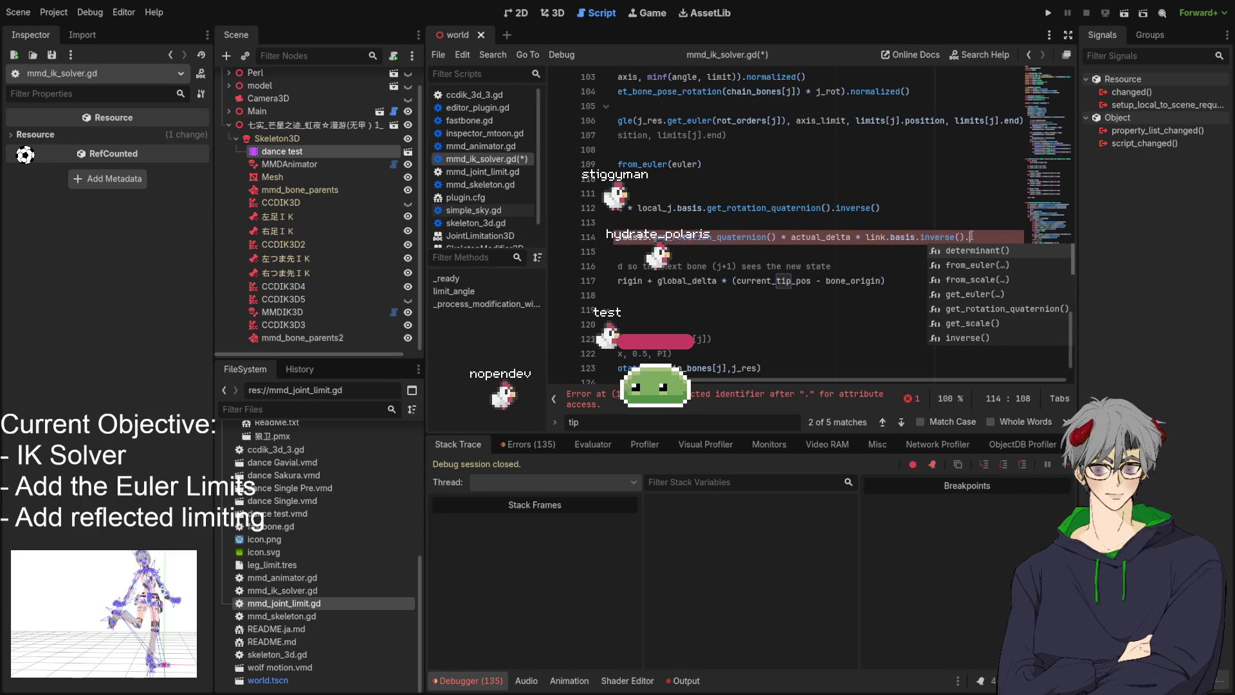
text(qu)
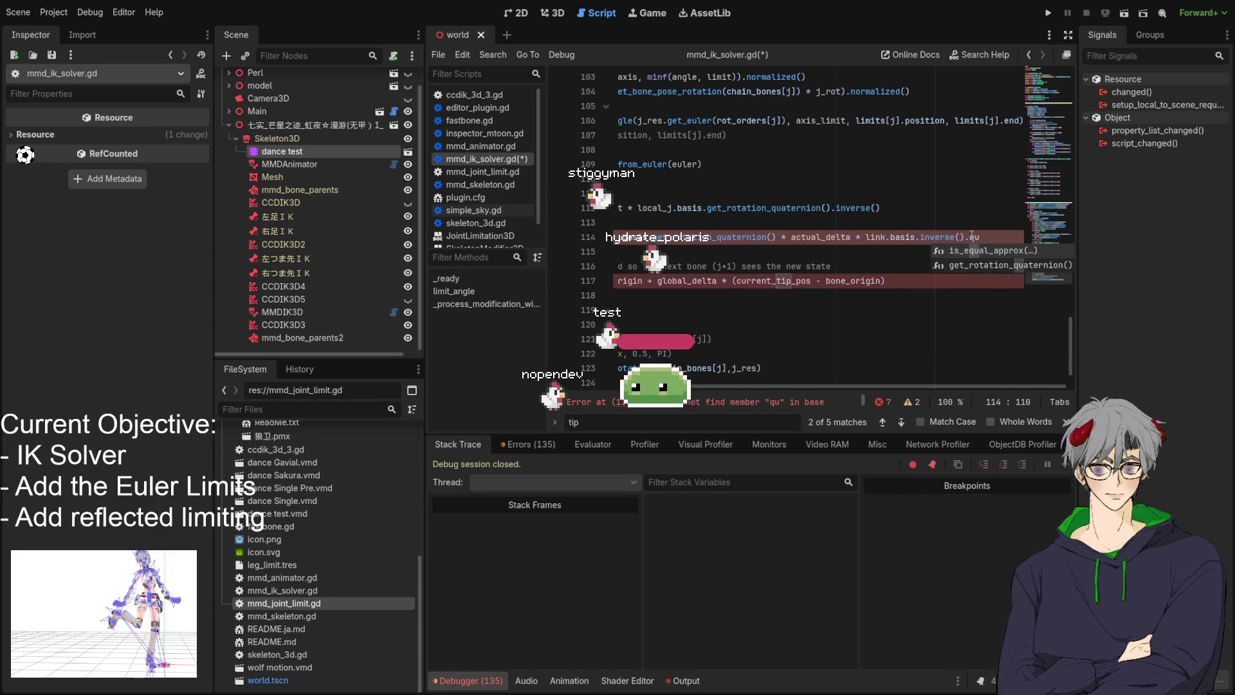
key(Down)
key(Return)
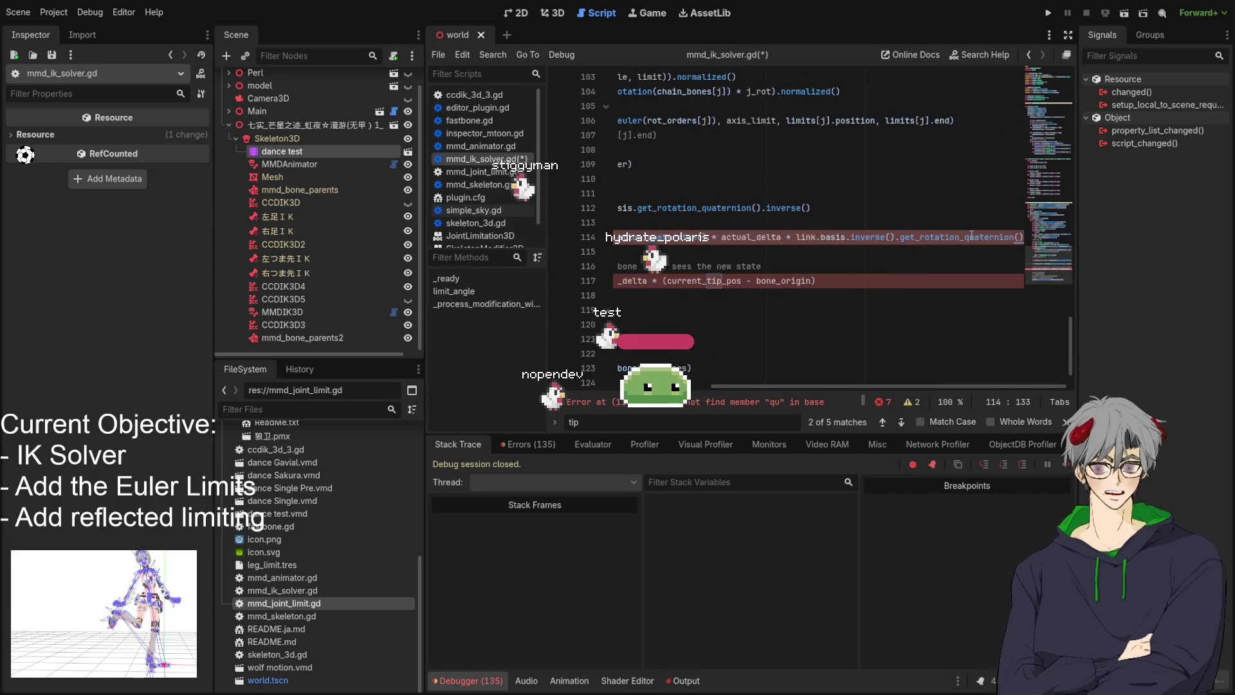
drag(825, 381, 650, 381)
click(804, 266)
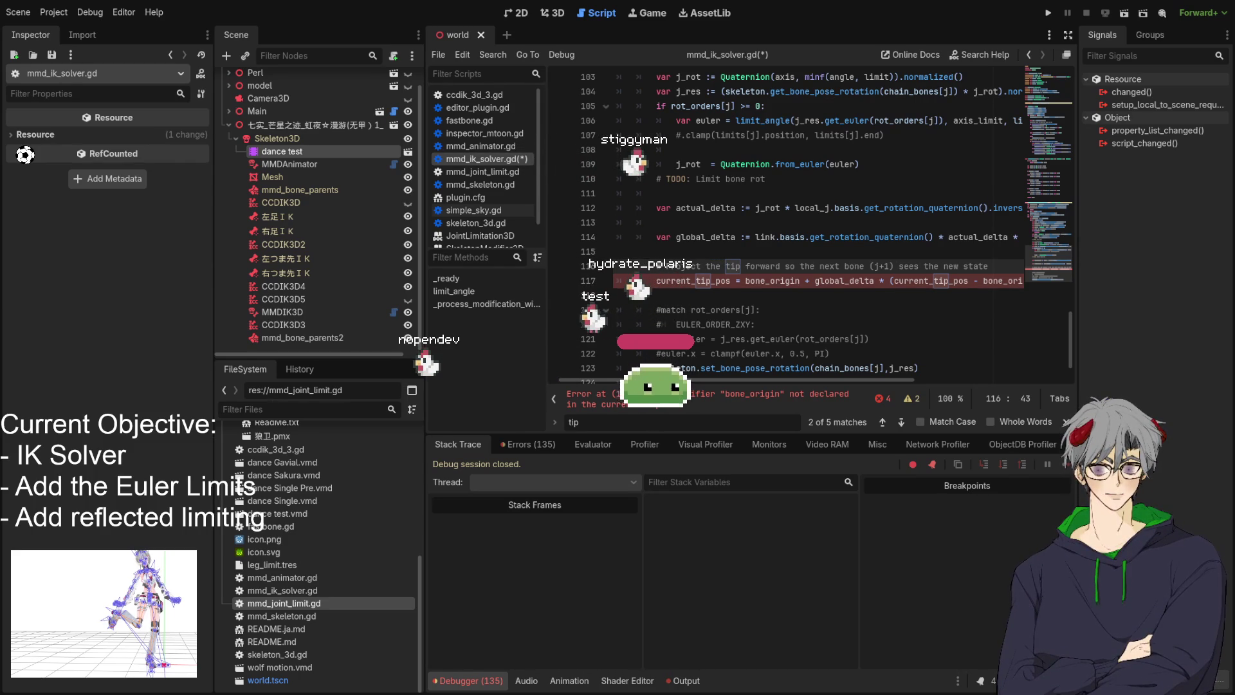
click(691, 281)
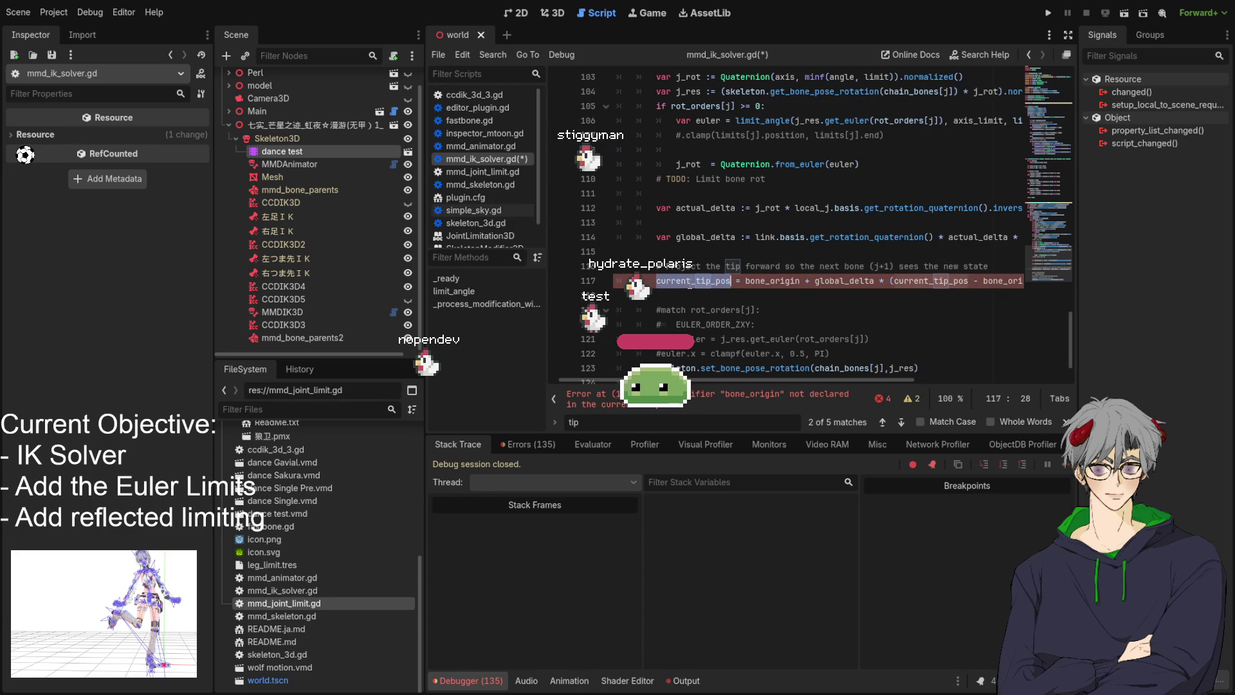
mouse_move(775, 379)
mouse_down()
mouse_move(806, 378)
mouse_move(793, 379)
mouse_up()
double_click(746, 281)
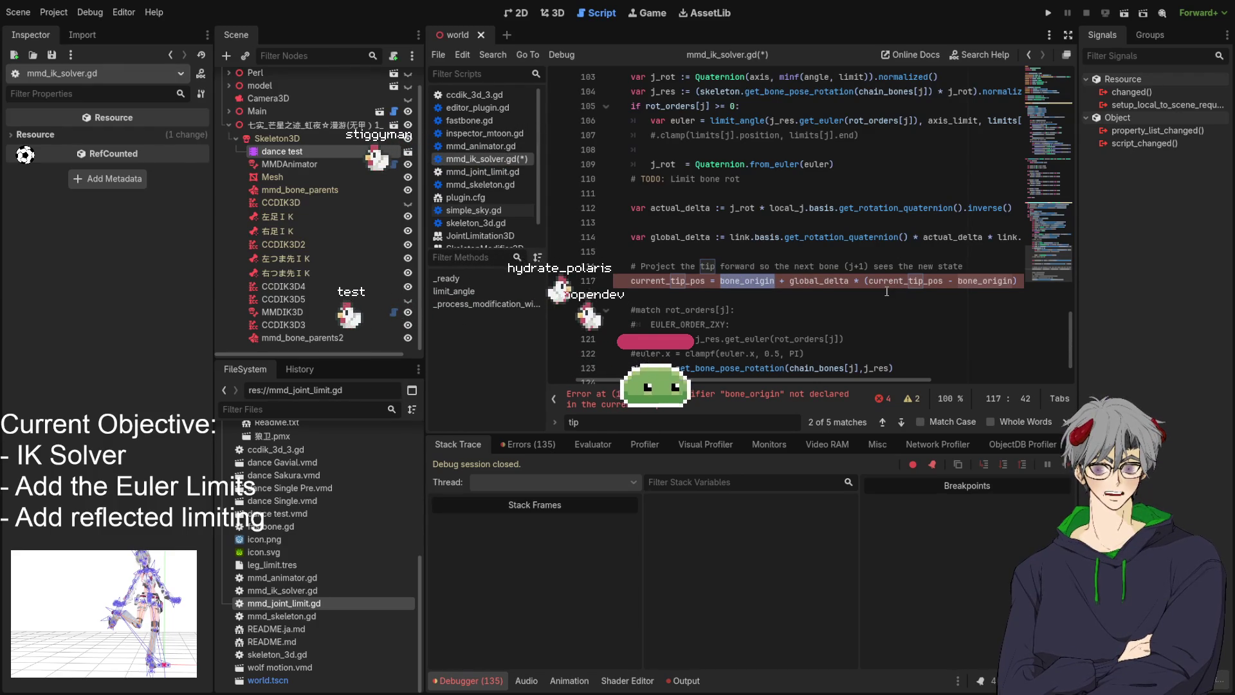
text(k)
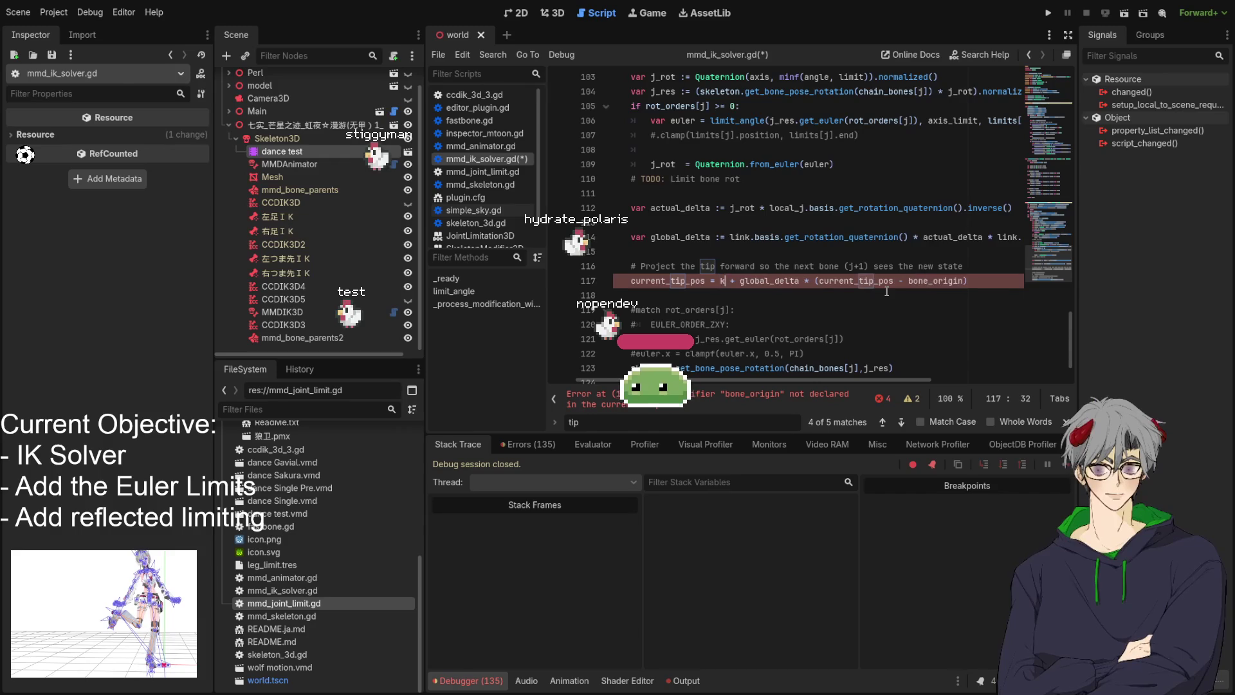
key(BackSpace)
key(BackSpace)
text(link.)
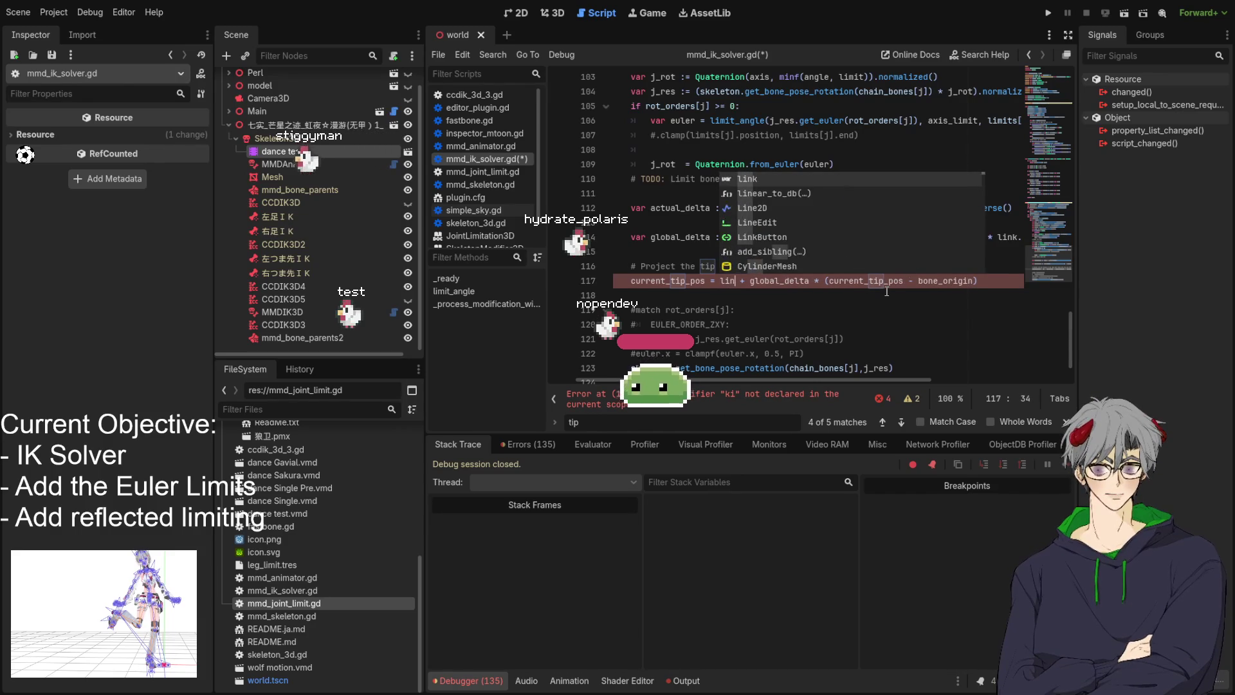
text(origin)
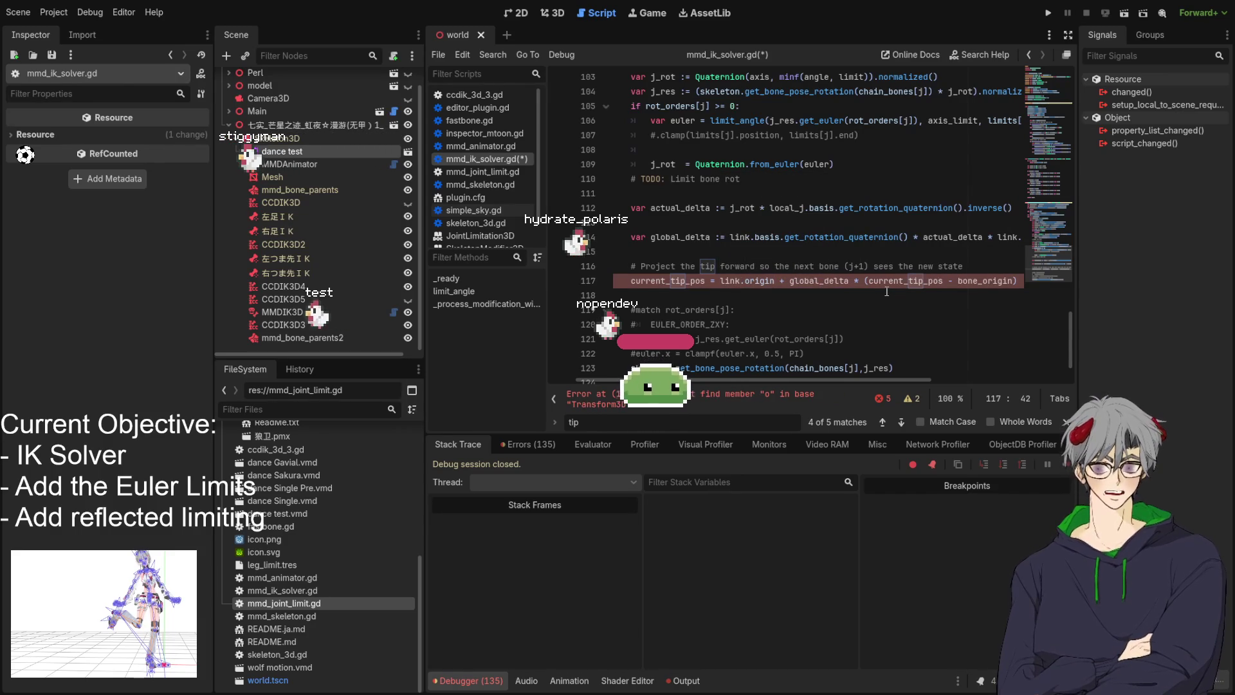
double_click(818, 281)
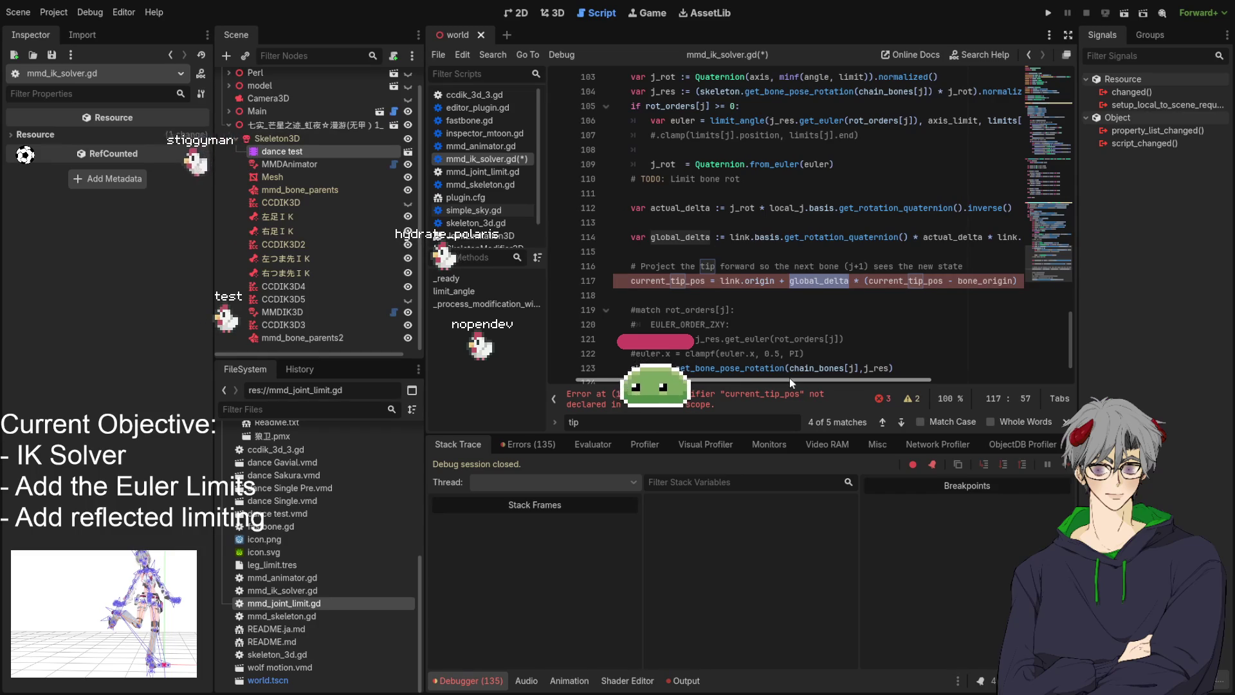
double_click(984, 280)
scroll(984, 281, right, 2)
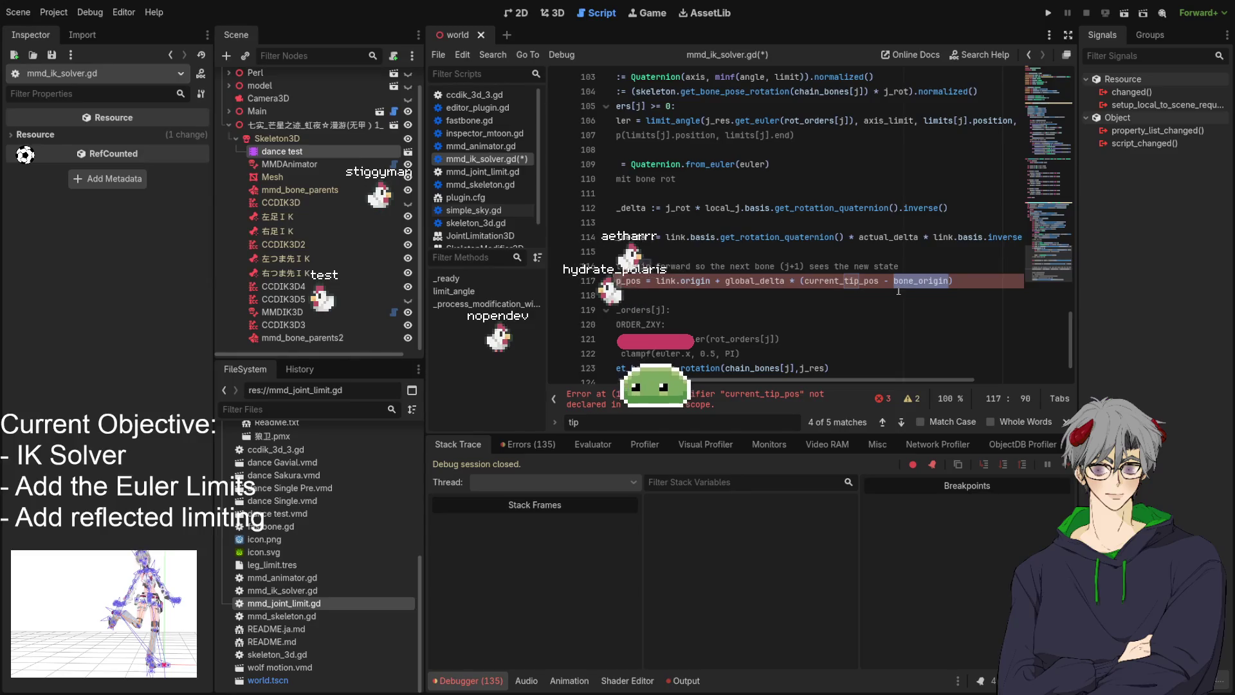
click(777, 399)
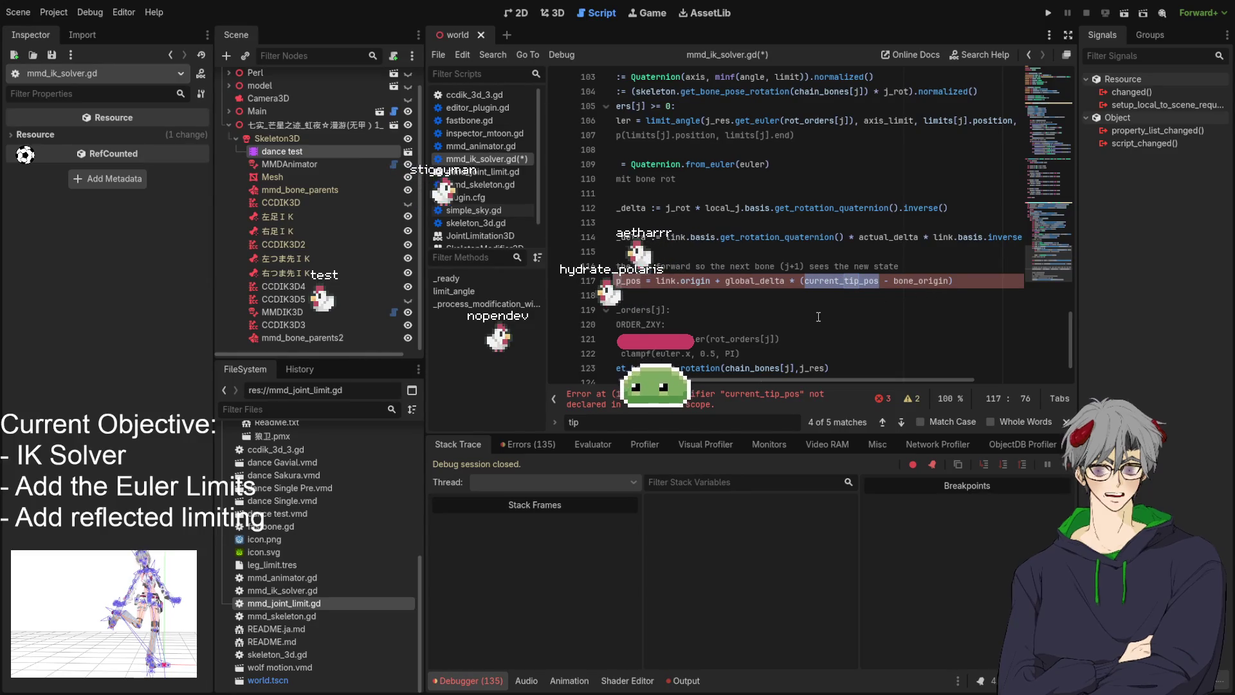
mouse_move(783, 380)
mouse_down()
mouse_move(712, 381)
mouse_move(740, 380)
mouse_up()
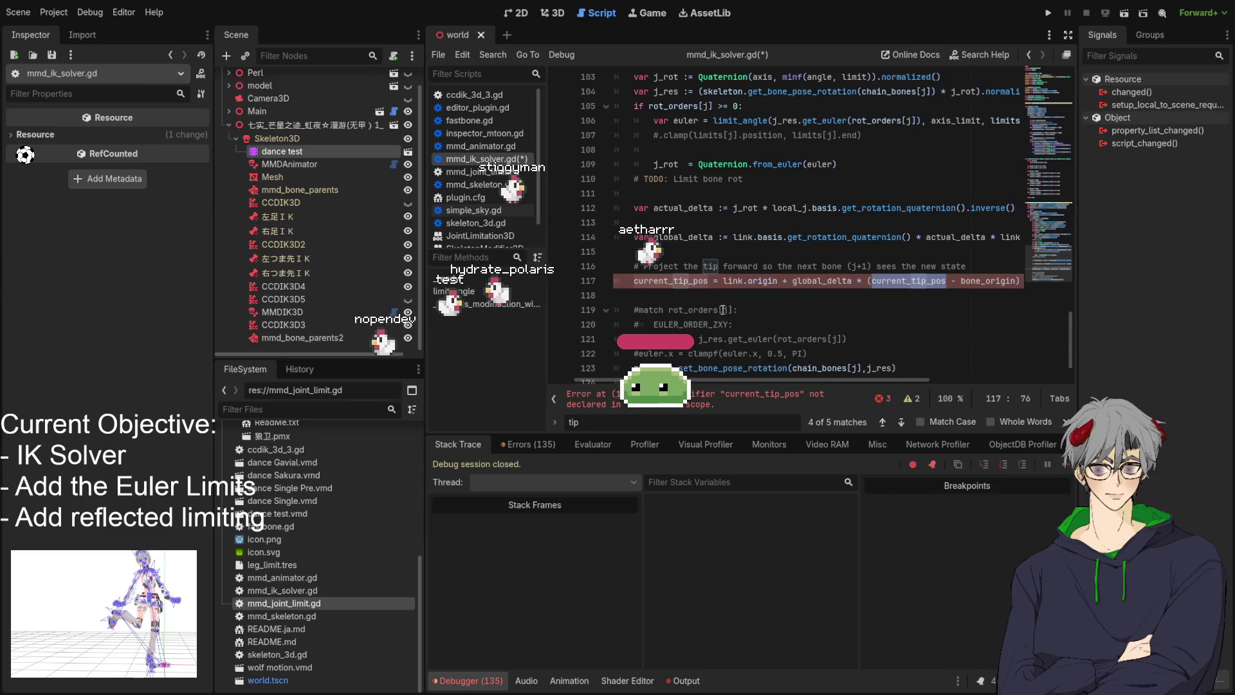
scroll(707, 297, up, 7)
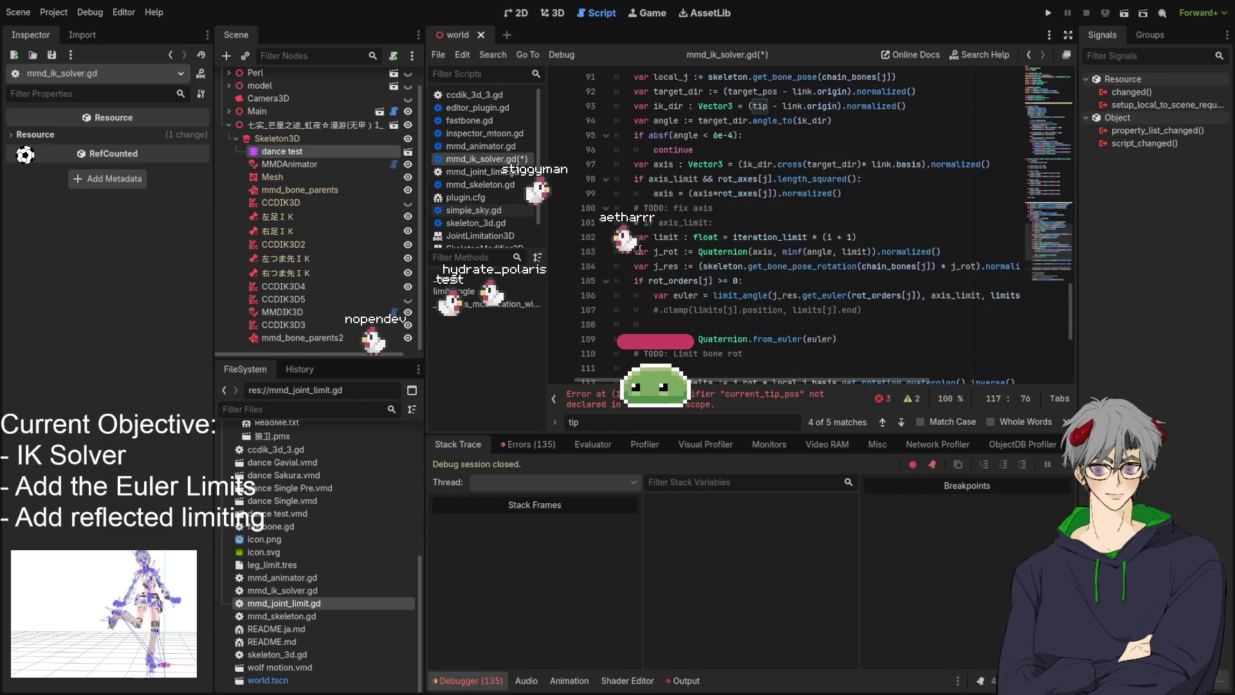
Rename both current_tip_pos occurrences on line 117 to tip
scroll(637, 250, up, 2)
drag(618, 368, 708, 386)
scroll(737, 176, up, 3)
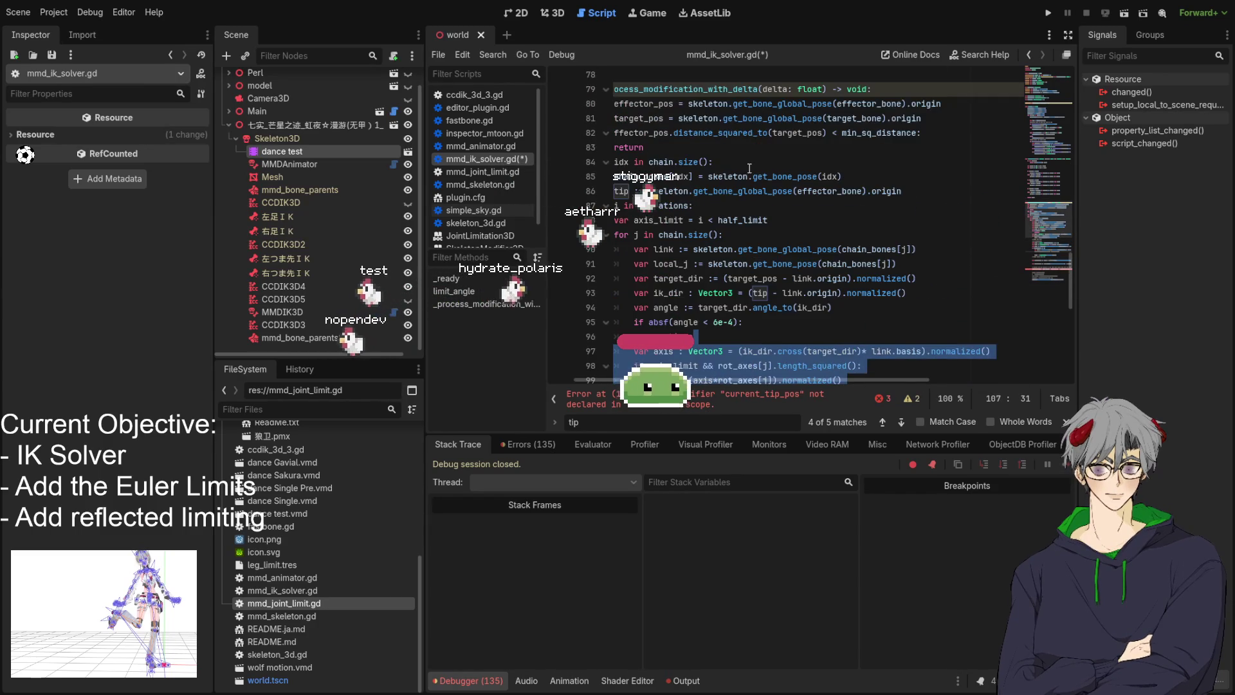
scroll(737, 177, up, 2)
click(860, 278)
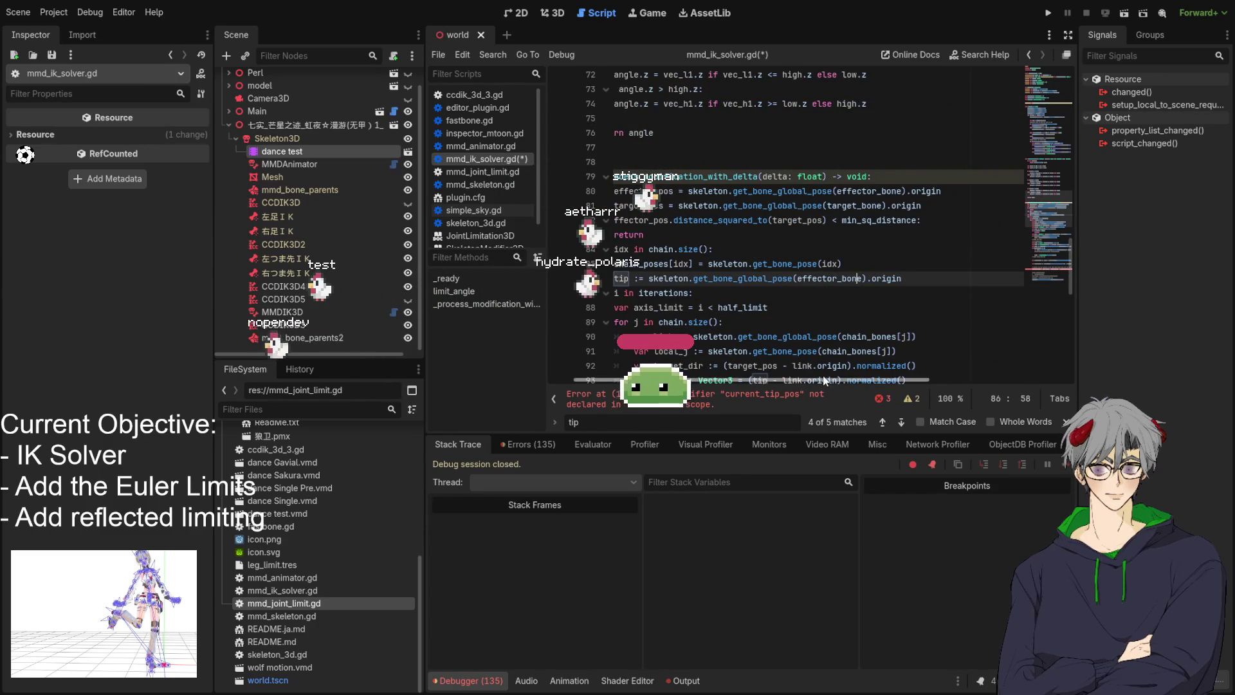
scroll(834, 265, down, 11)
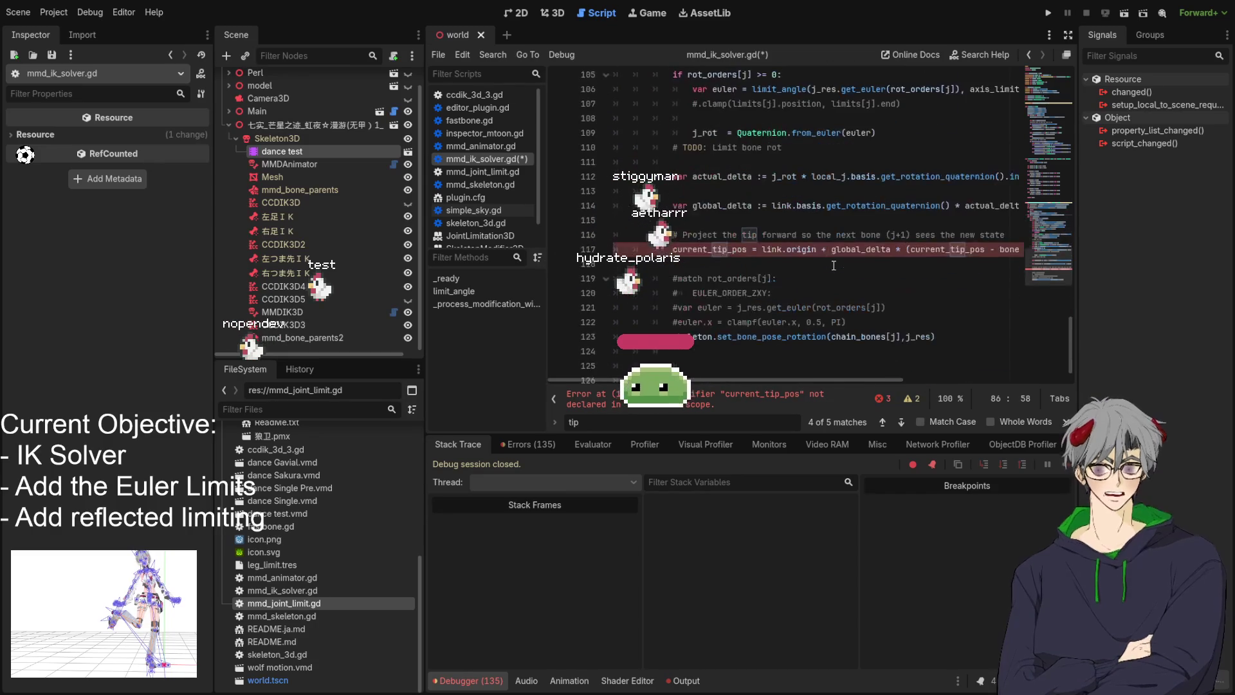
double_click(717, 251)
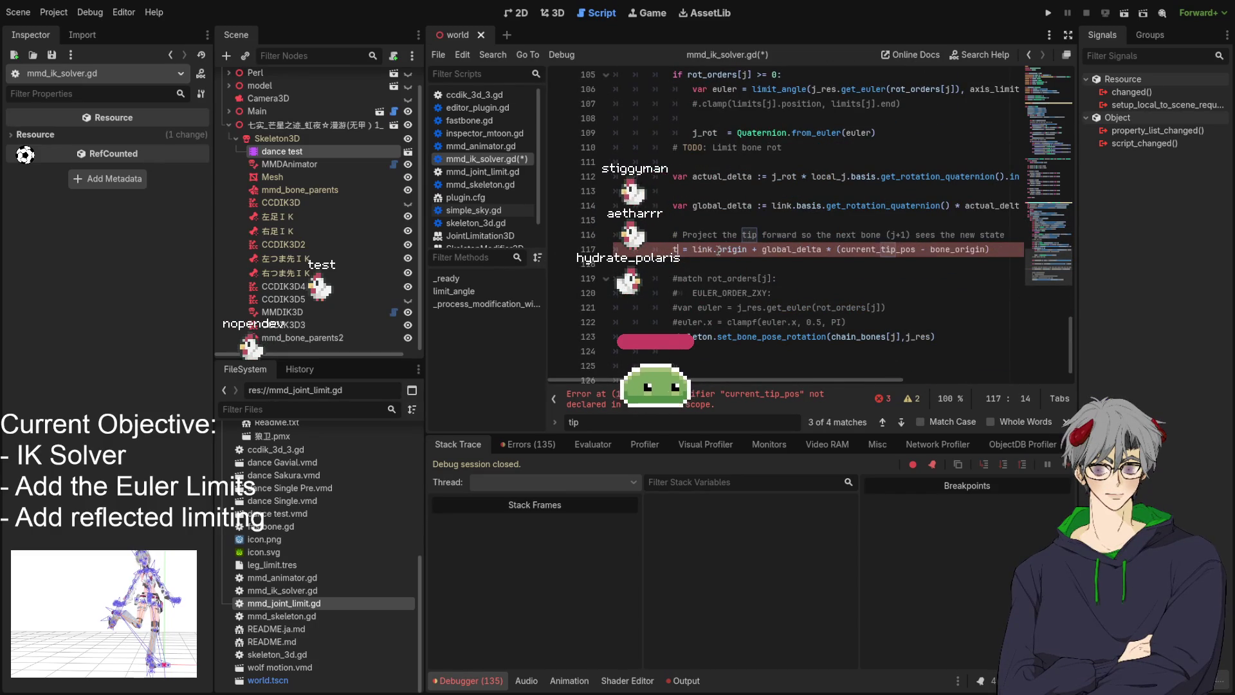
text(tip)
double_click(855, 249)
text(ti)
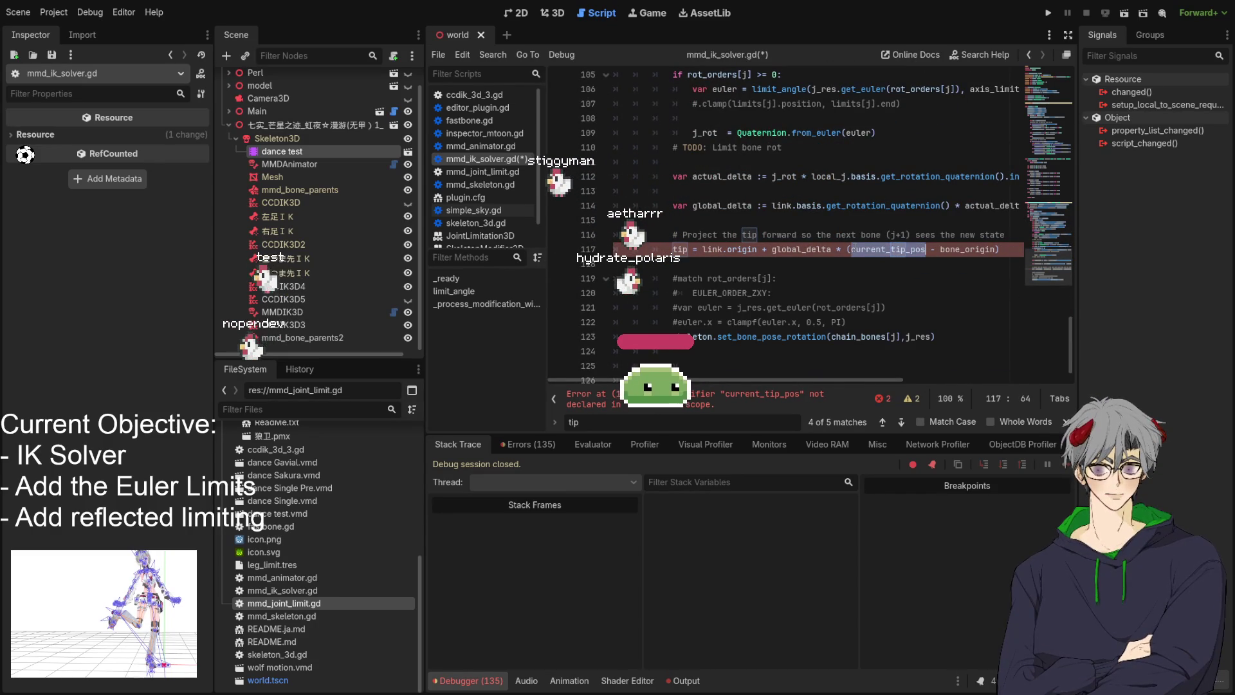
text(p)
click(830, 234)
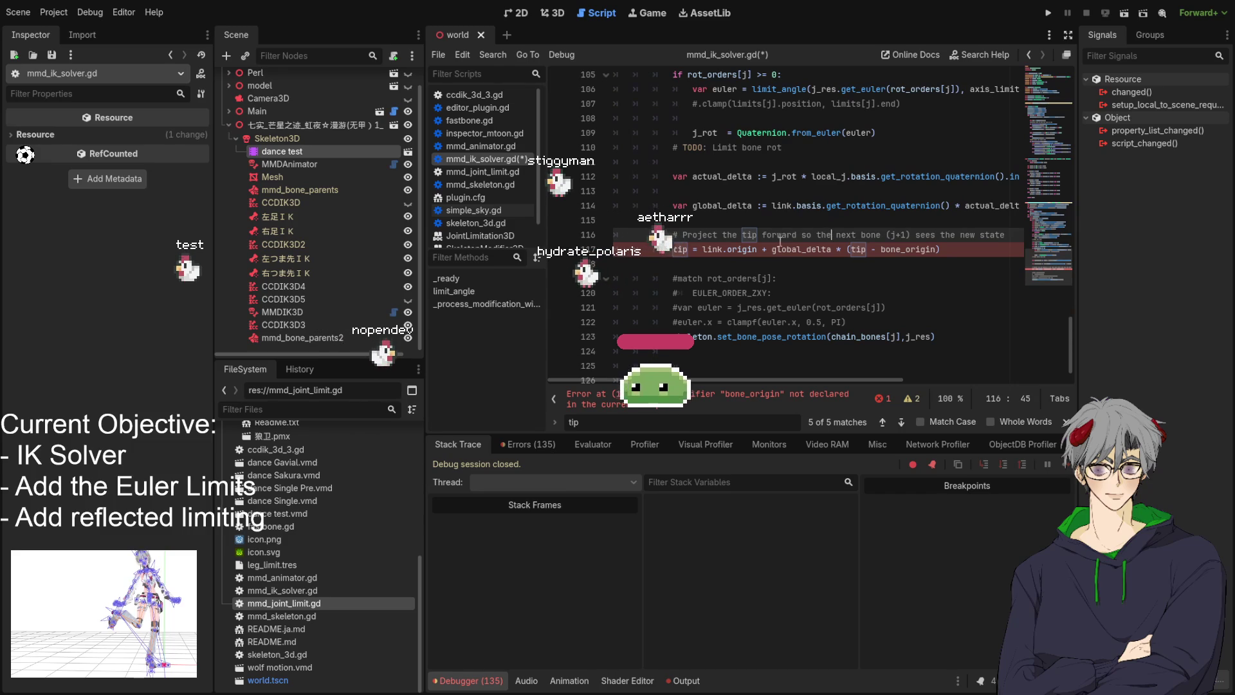
Replace bone_origin on line 117 with link.origin and save mmd_ik_solver.gd
click(911, 250)
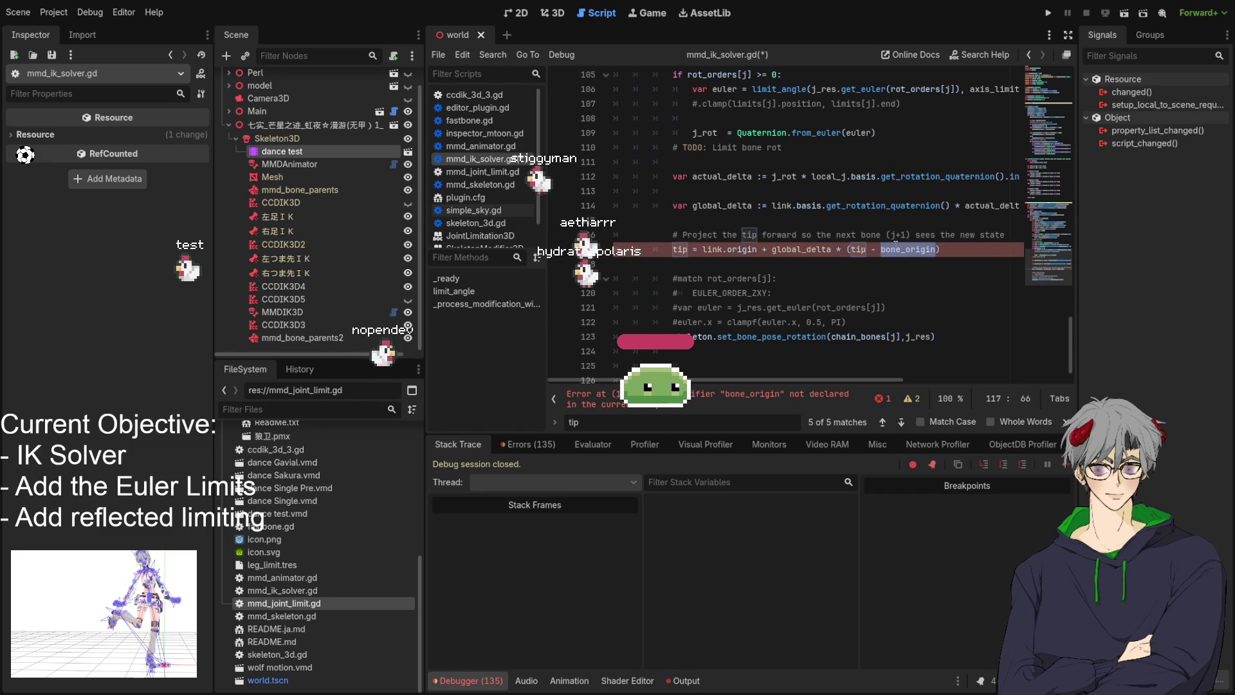
click(901, 250)
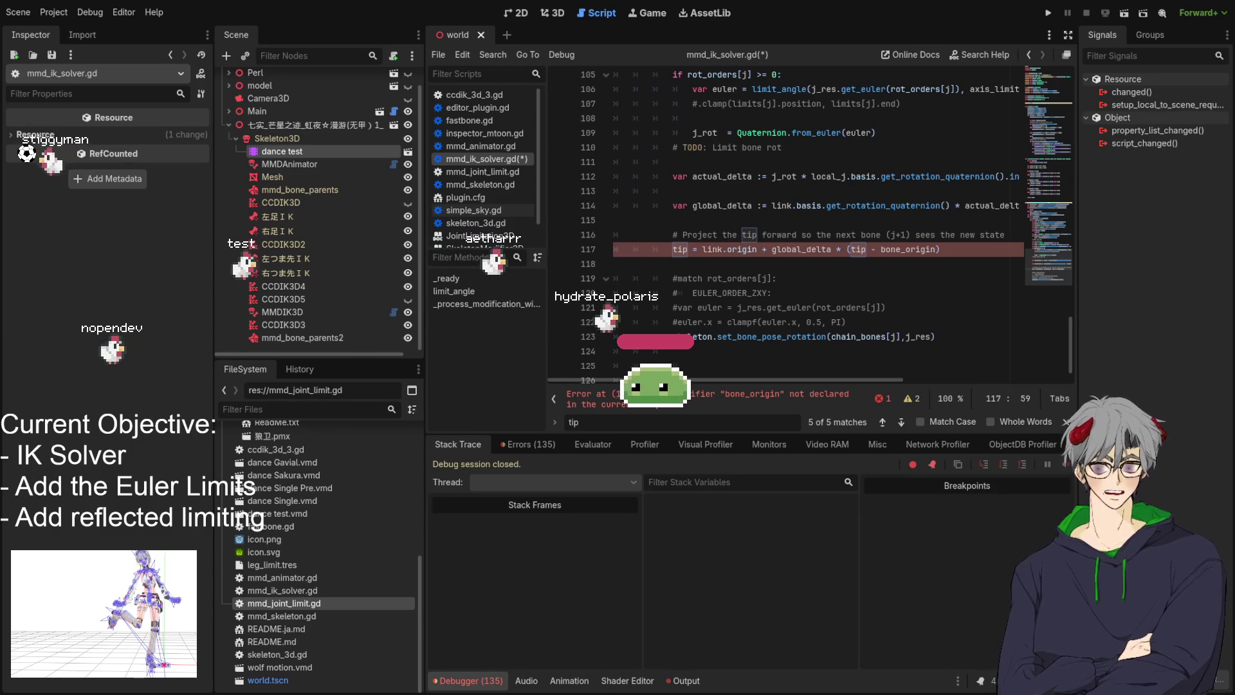
double_click(888, 251)
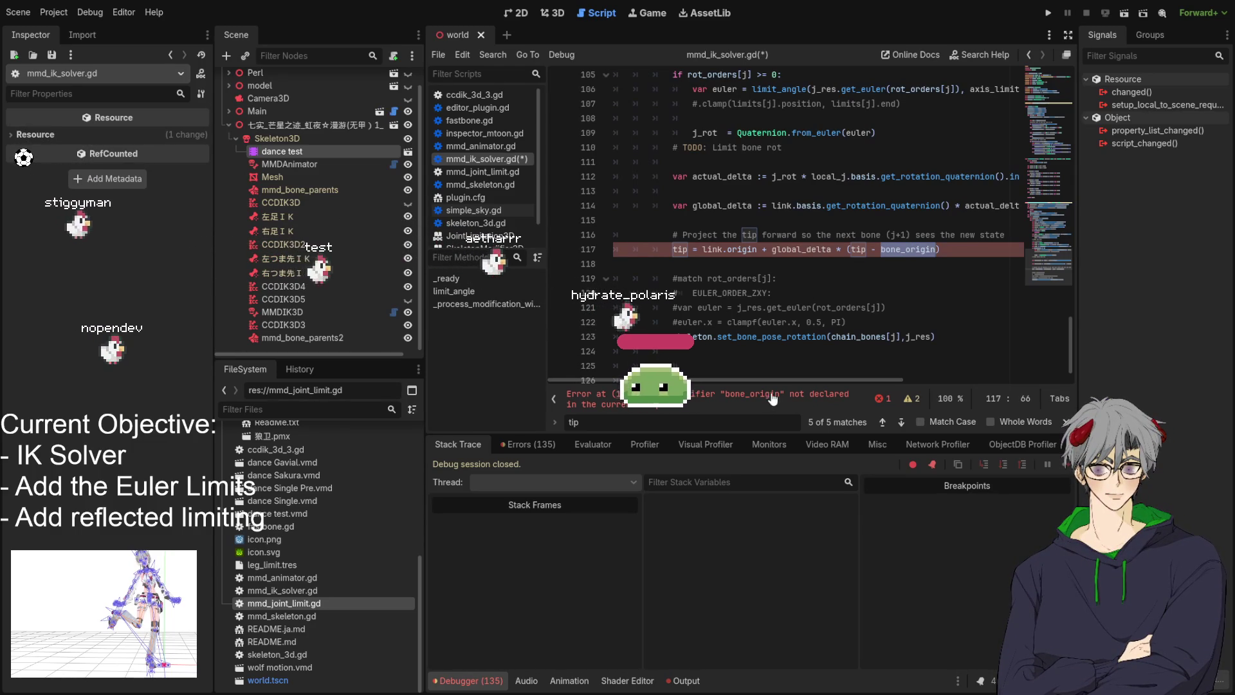
mouse_move(774, 380)
mouse_down()
mouse_move(890, 380)
mouse_move(758, 382)
mouse_move(812, 386)
mouse_move(760, 408)
mouse_move(783, 401)
mouse_up()
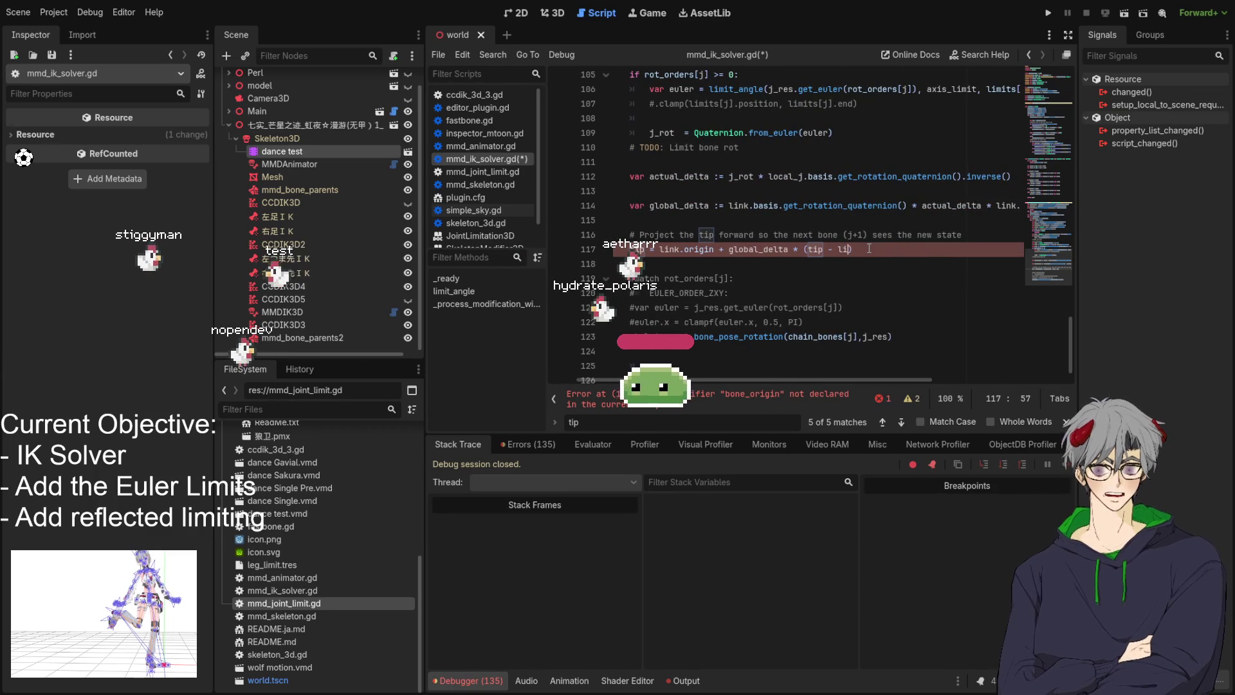
text(link.origin)
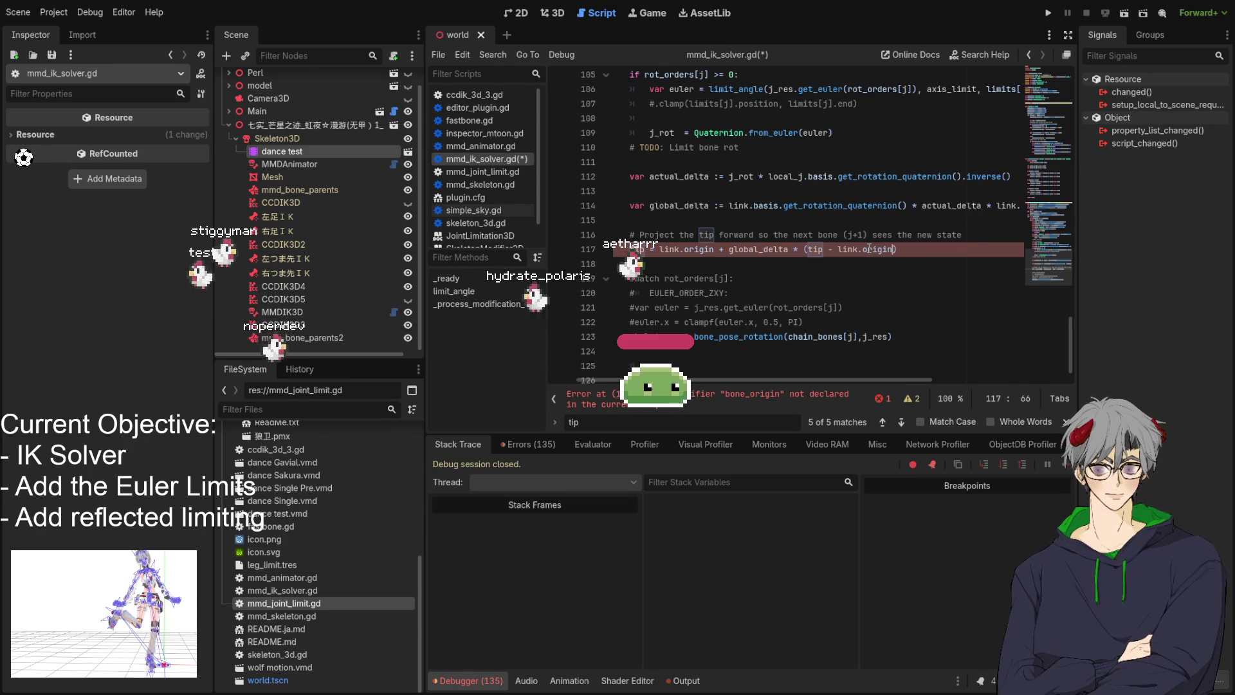
key(Return)
key(Down)
key(Down)
key(Down)
key(ctrl+s)
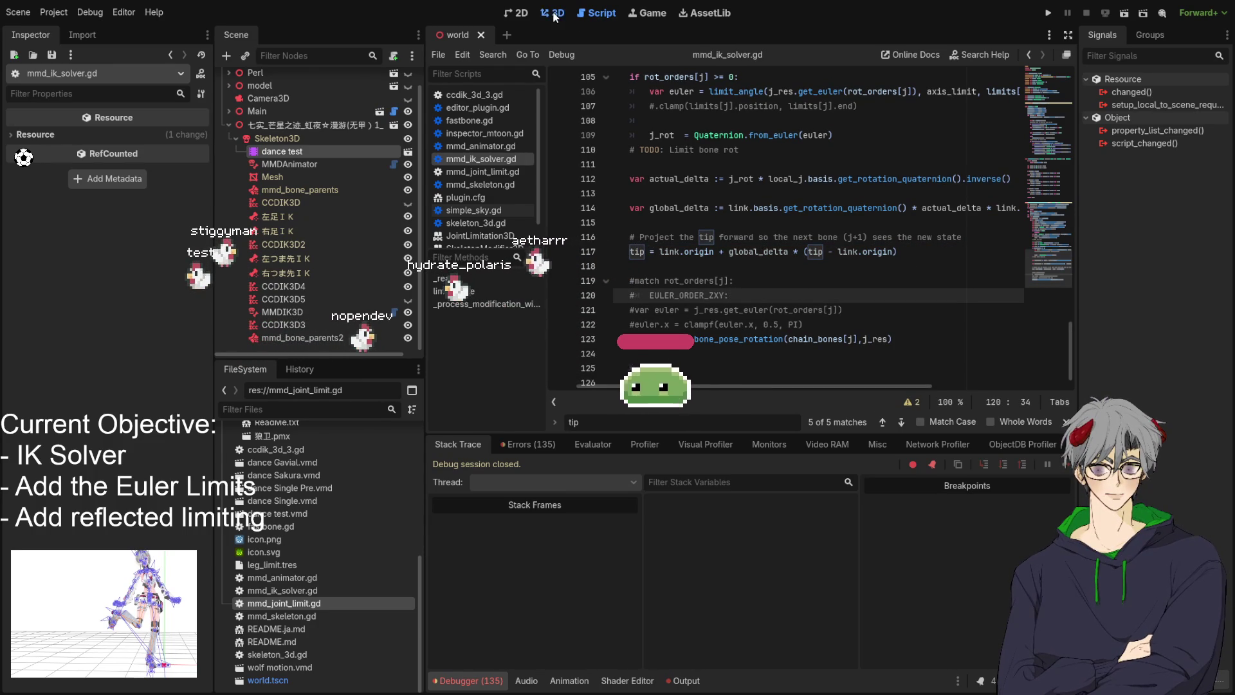
In the 3D view, select the dance test AnimationPlayer and play vmd/dance
click(552, 13)
mouse_move(684, 264)
mouse_down()
mouse_move(891, 229)
mouse_move(960, 263)
mouse_move(681, 295)
mouse_up()
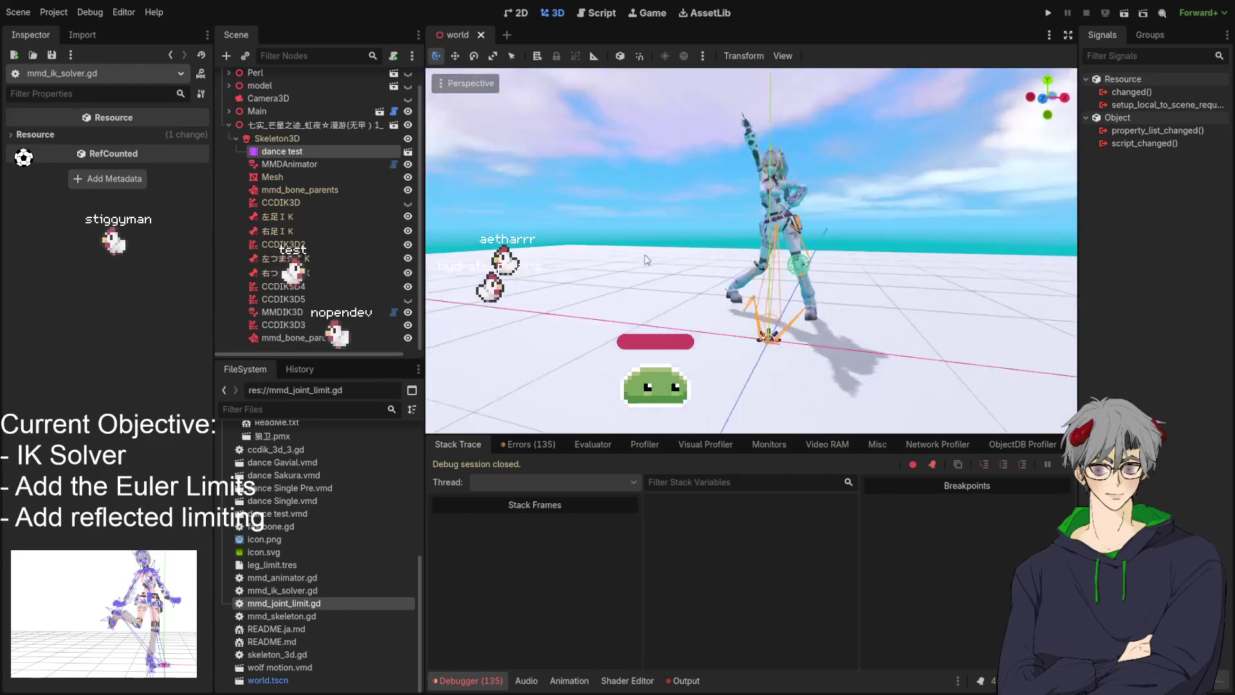
scroll(701, 325, up, 2)
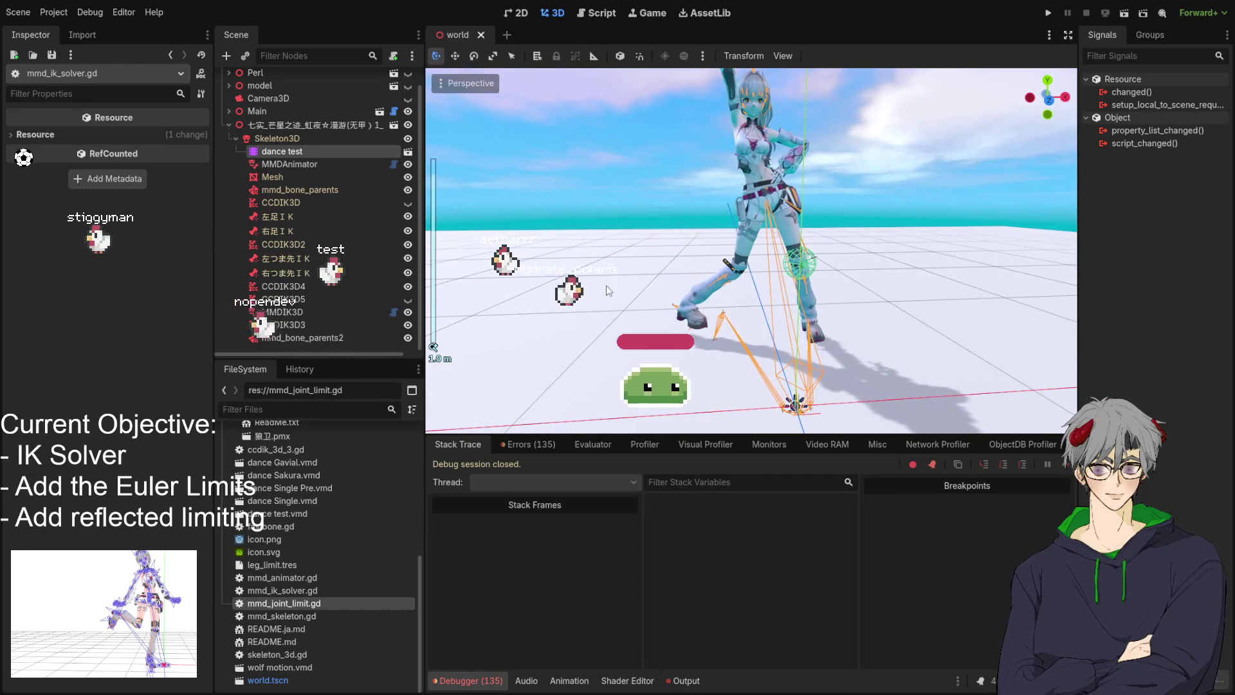
mouse_move(701, 325)
mouse_down()
mouse_move(515, 255)
mouse_move(504, 465)
mouse_up()
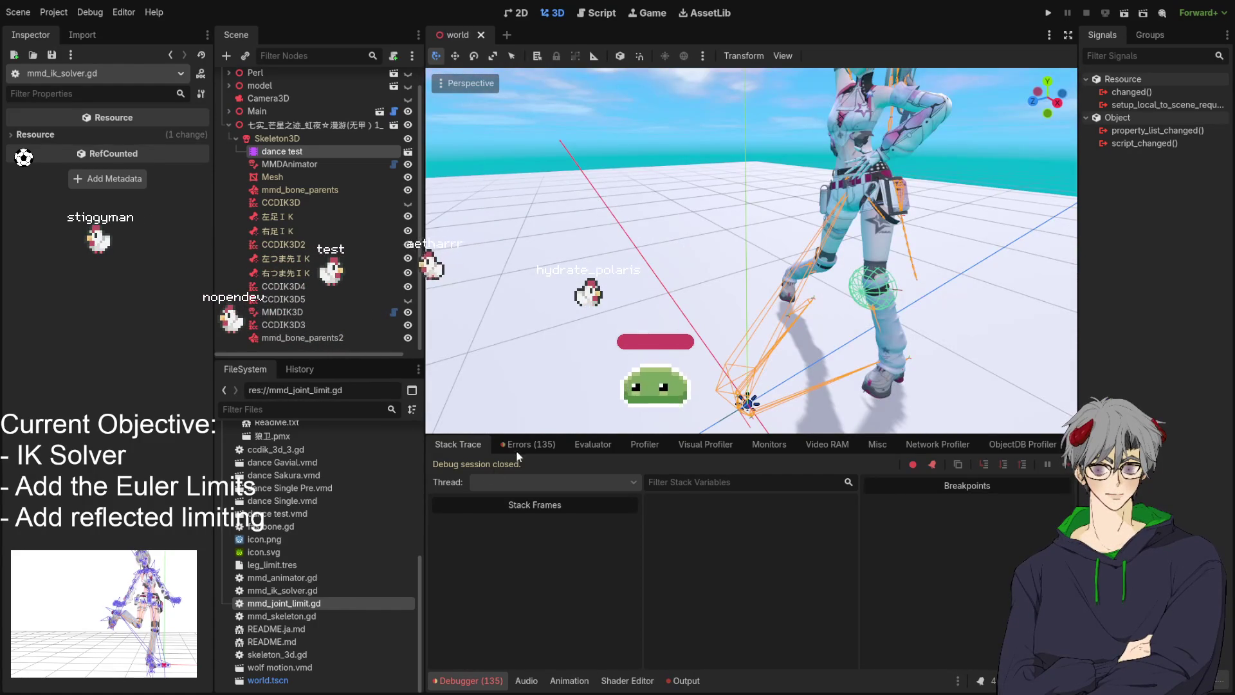
click(277, 177)
click(288, 146)
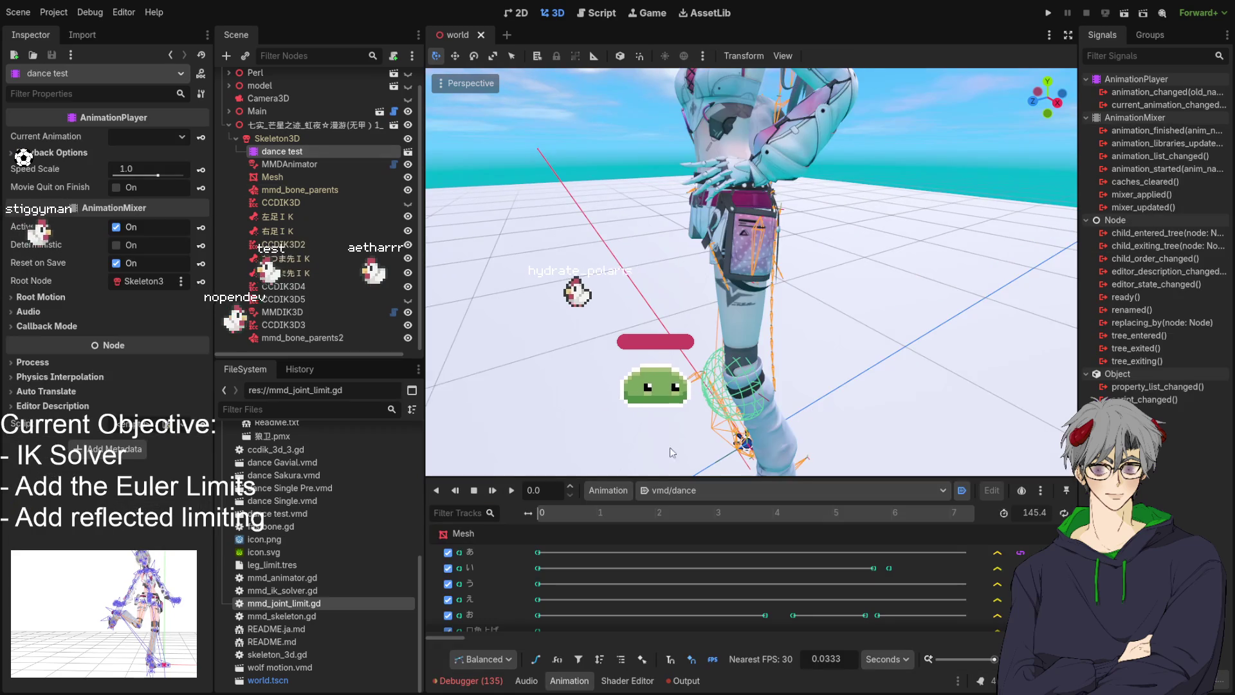
scroll(870, 324, down, 5)
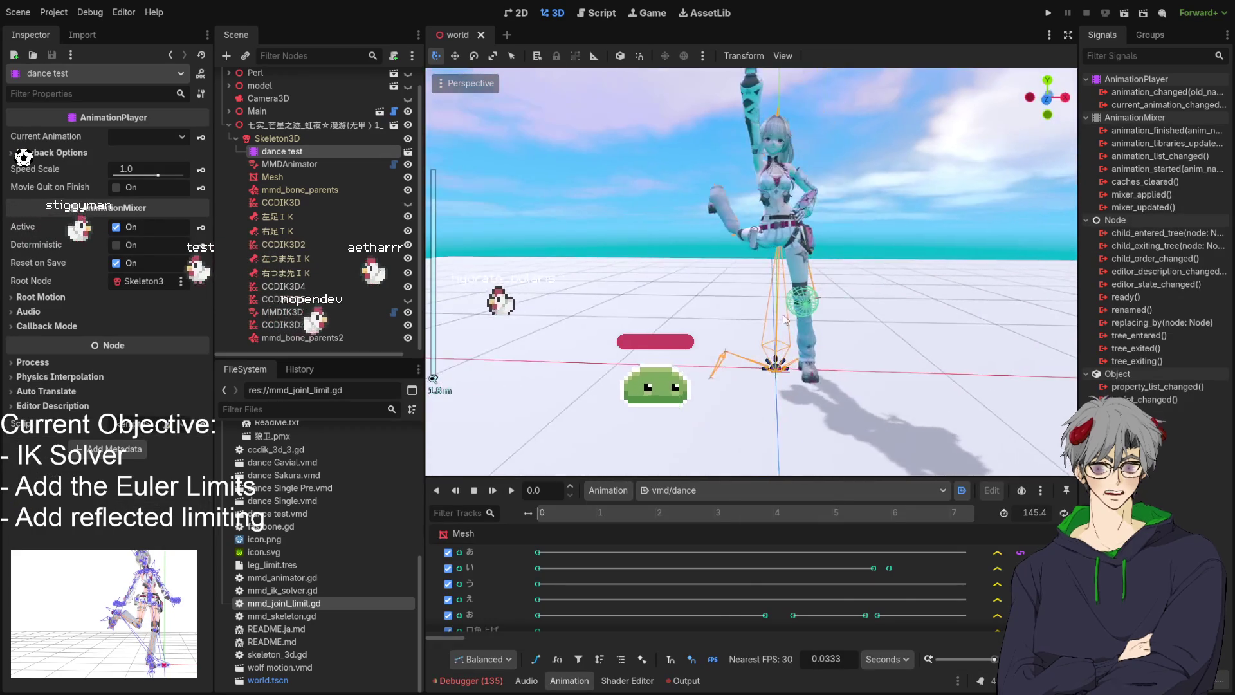
click(515, 490)
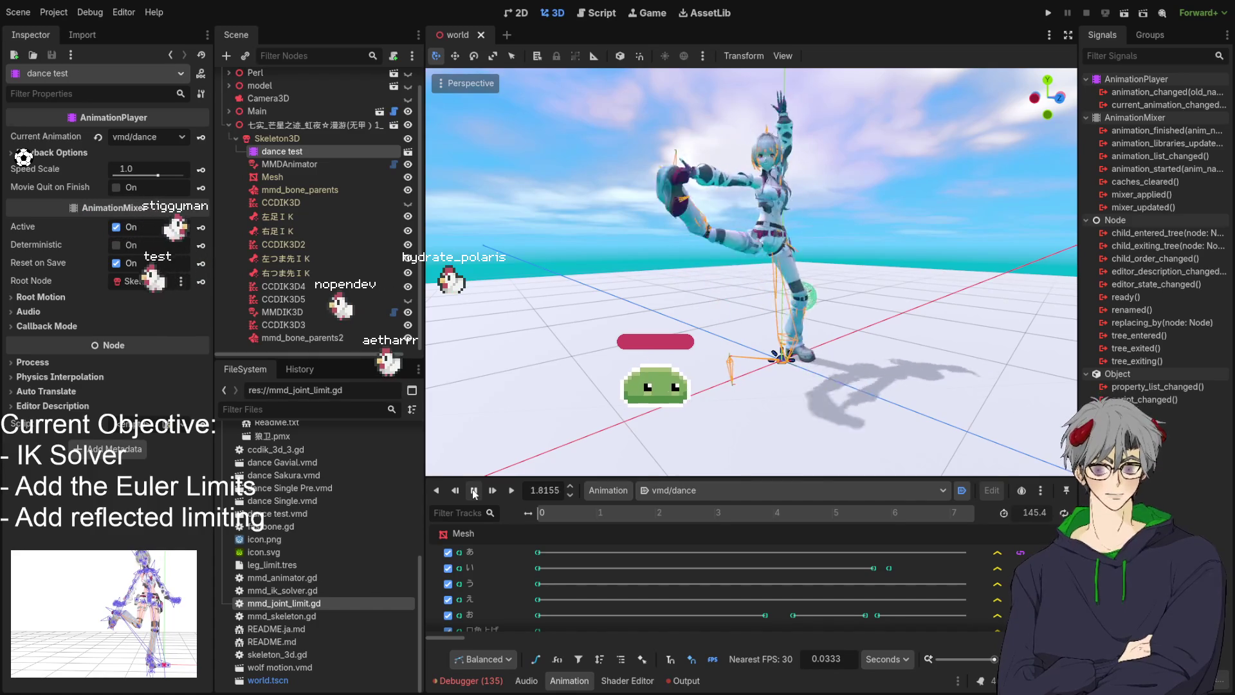
Stop vmd/dance at 3.9118 s and return to mmd_ik_solver.gd with Ctrl+F3
click(474, 490)
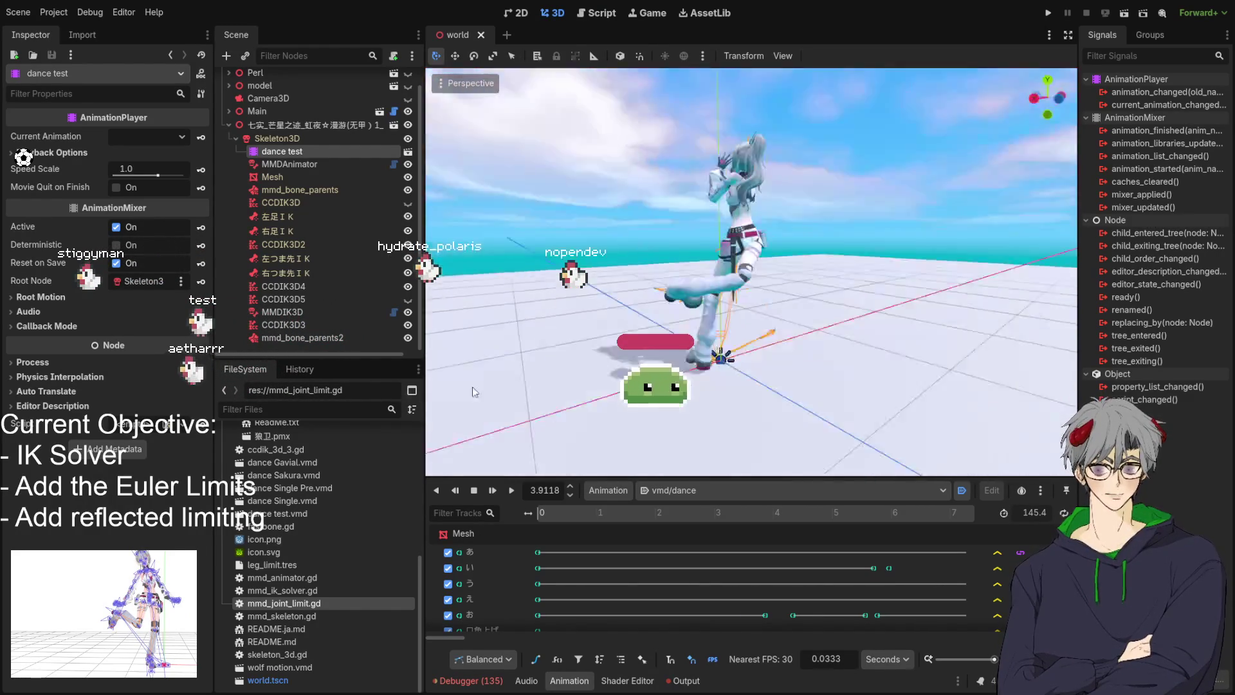
mouse_move(852, 382)
mouse_down()
mouse_move(721, 392)
mouse_move(1060, 380)
mouse_up()
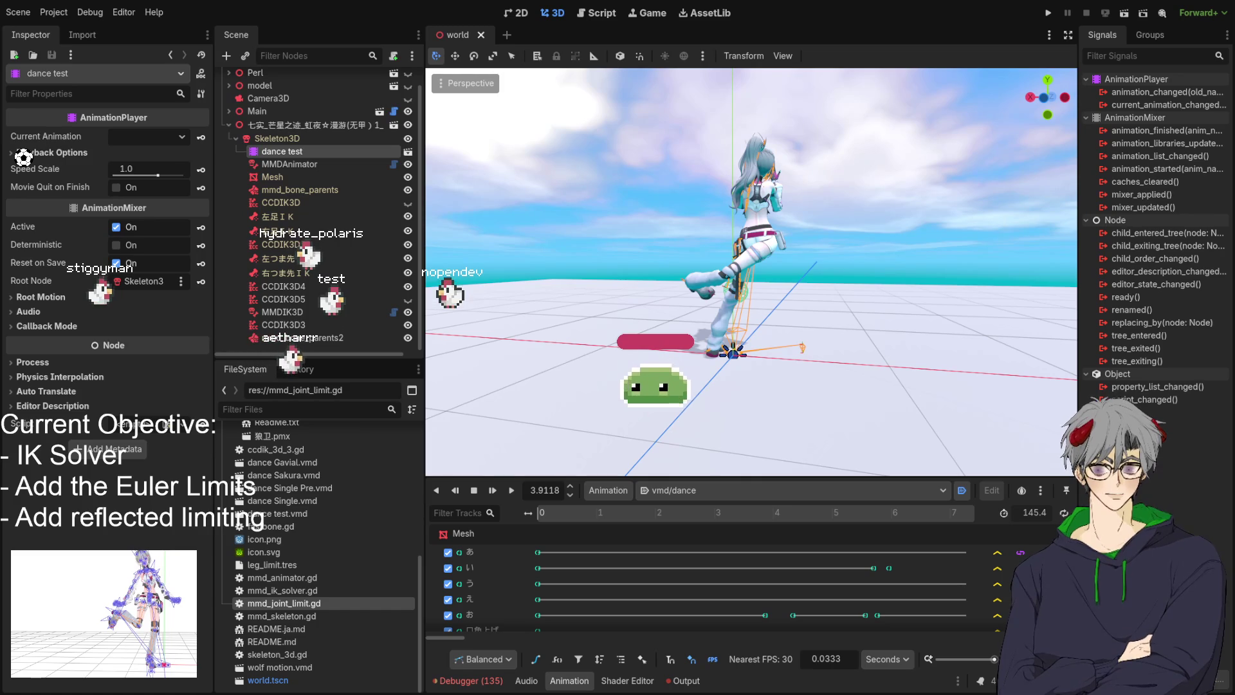
key(ctrl+F3)
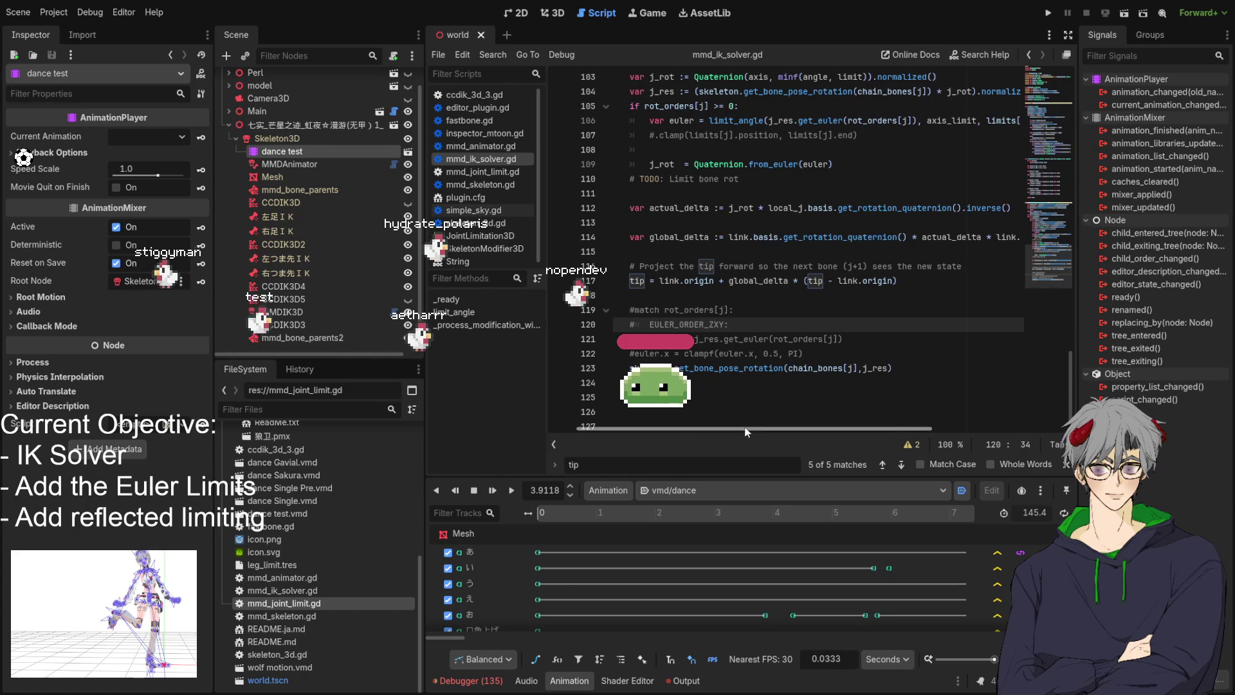
scroll(679, 276, left, 2)
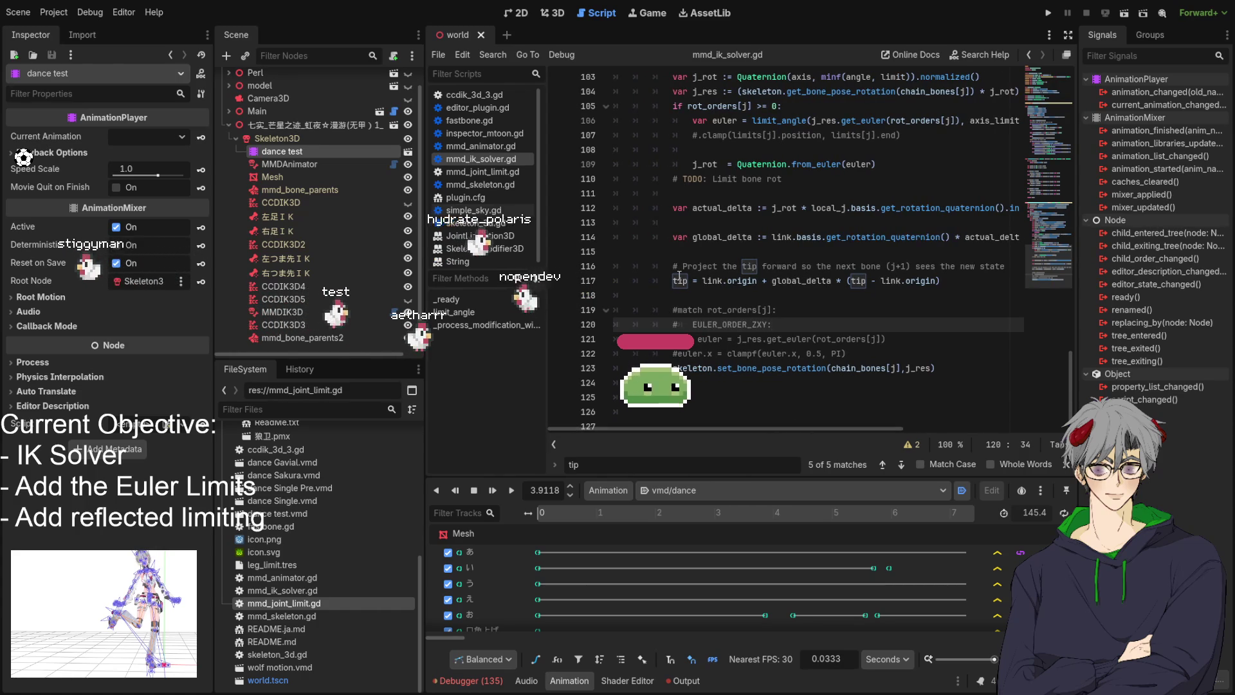
click(743, 249)
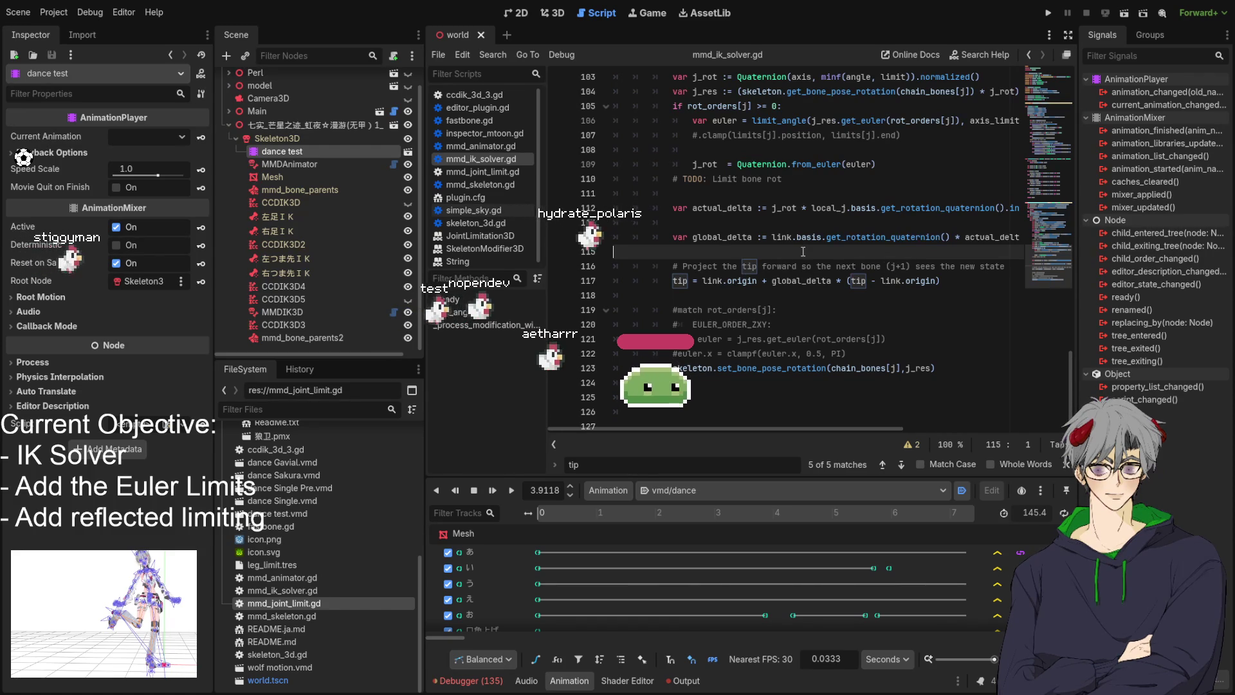
double_click(803, 281)
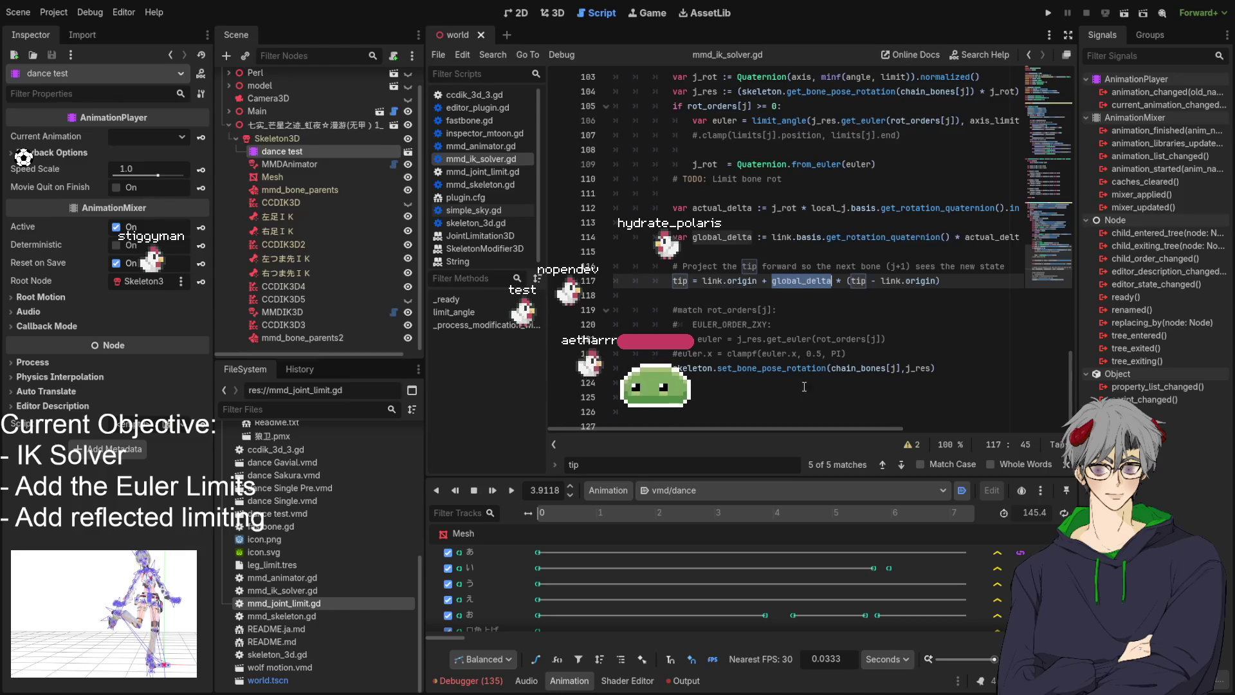
click(759, 420)
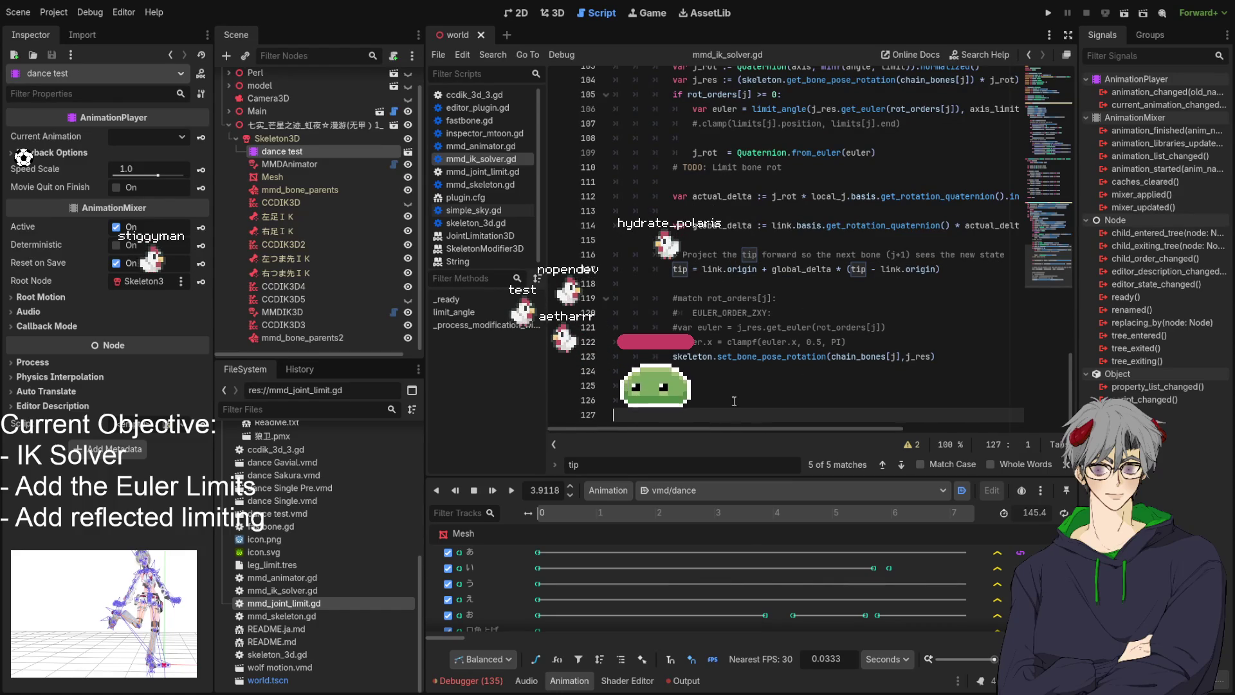
scroll(793, 430, right, 5)
scroll(698, 414, left, 5)
scroll(804, 419, right, 5)
scroll(849, 419, right, 3)
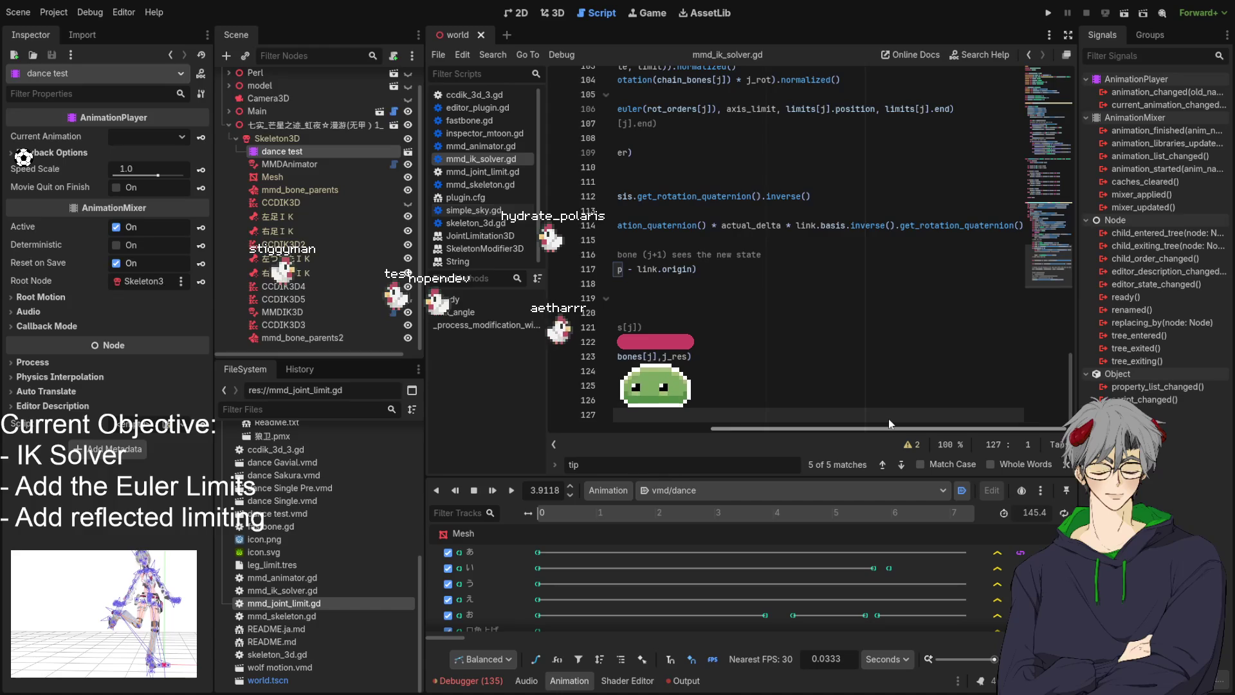
scroll(744, 403, left, 5)
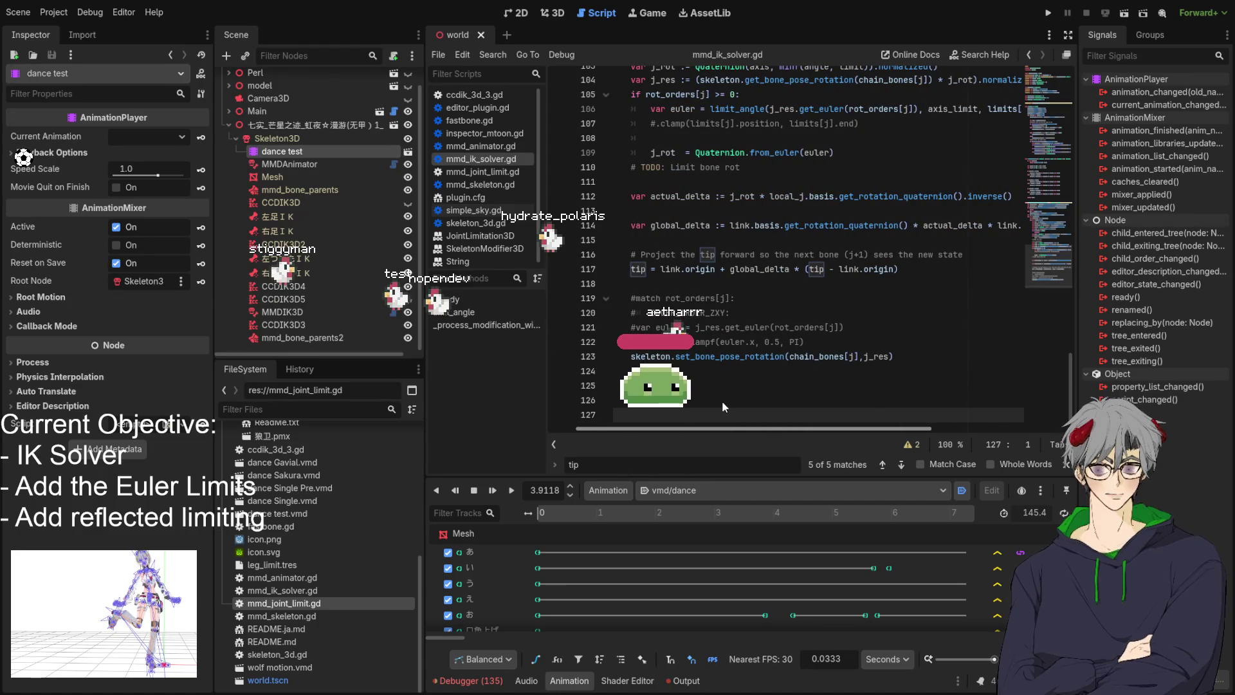
scroll(835, 398, right, 3)
scroll(743, 392, left, 4)
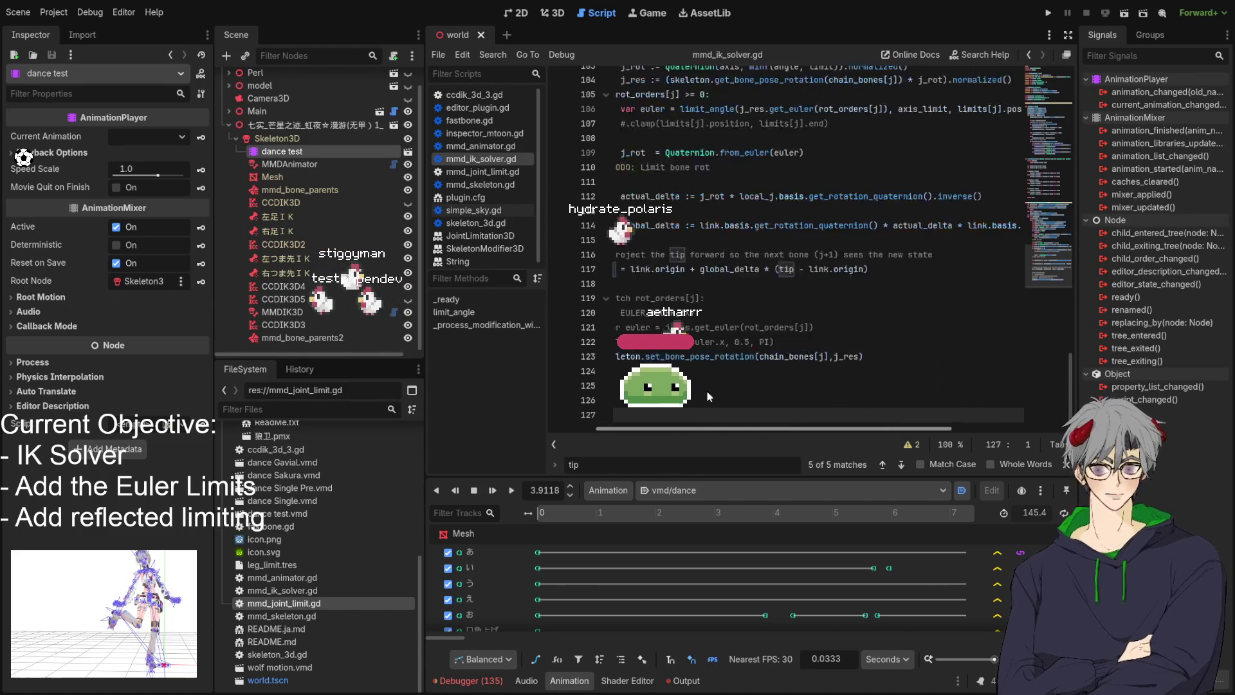
scroll(789, 392, right, 3)
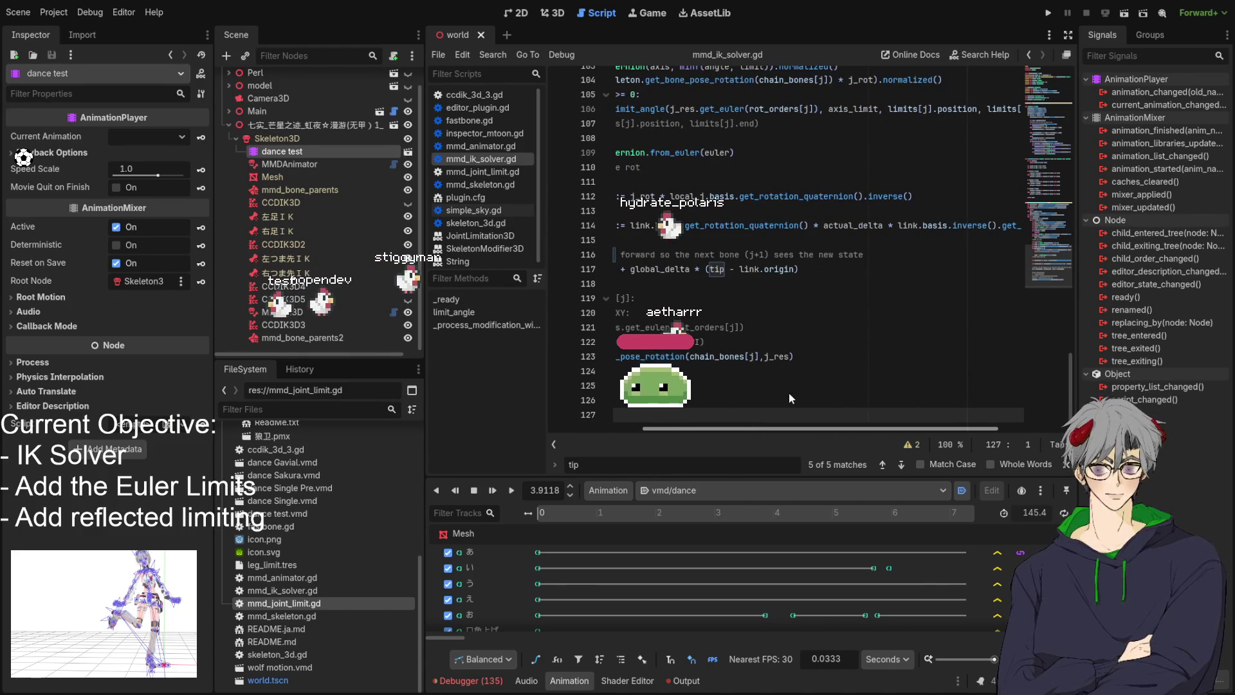
scroll(717, 387, left, 3)
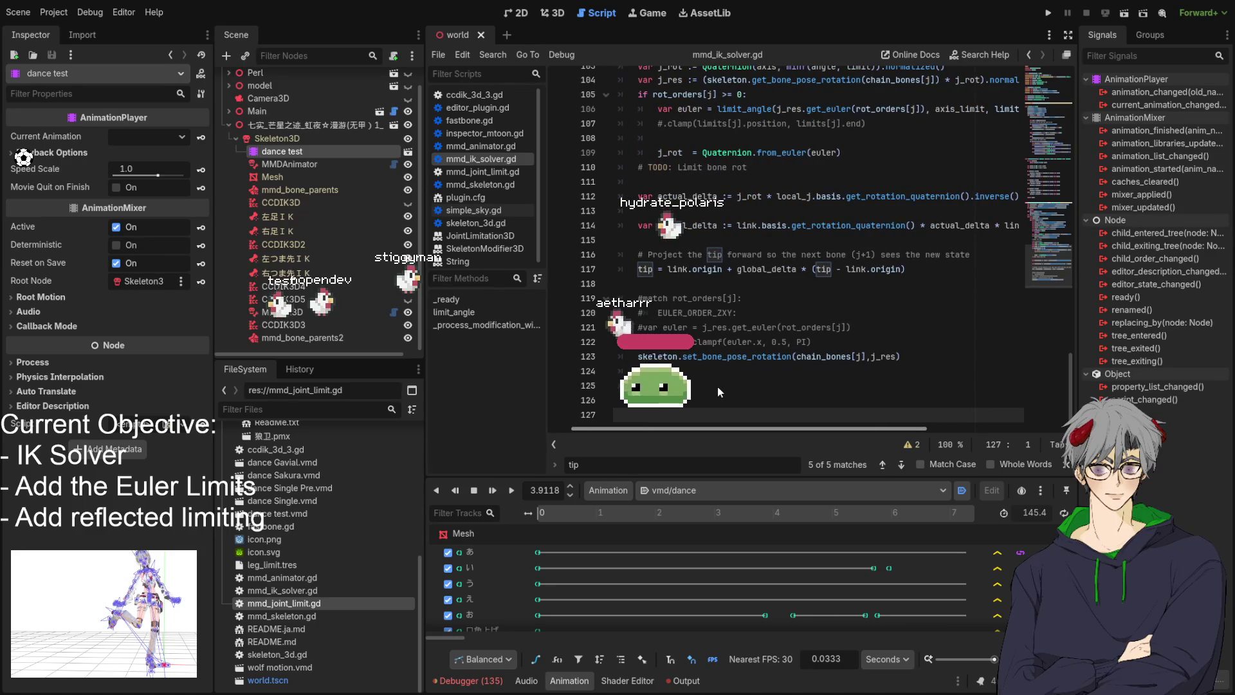
scroll(809, 384, right, 3)
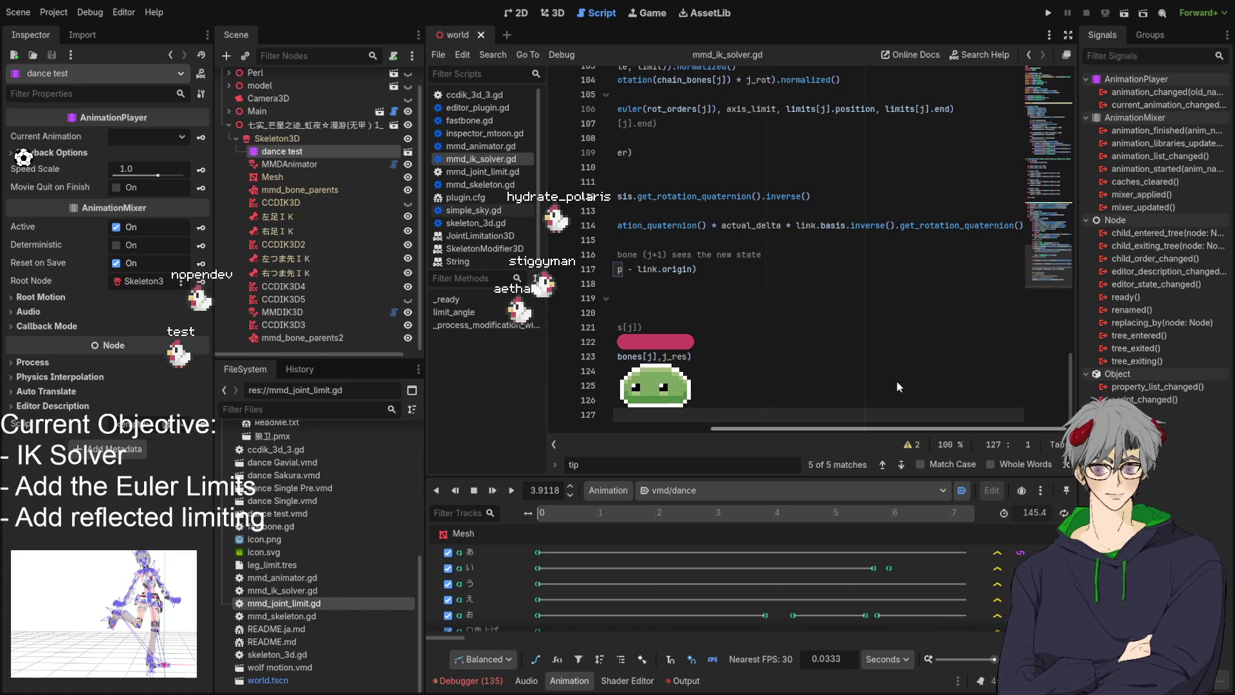
double_click(873, 227)
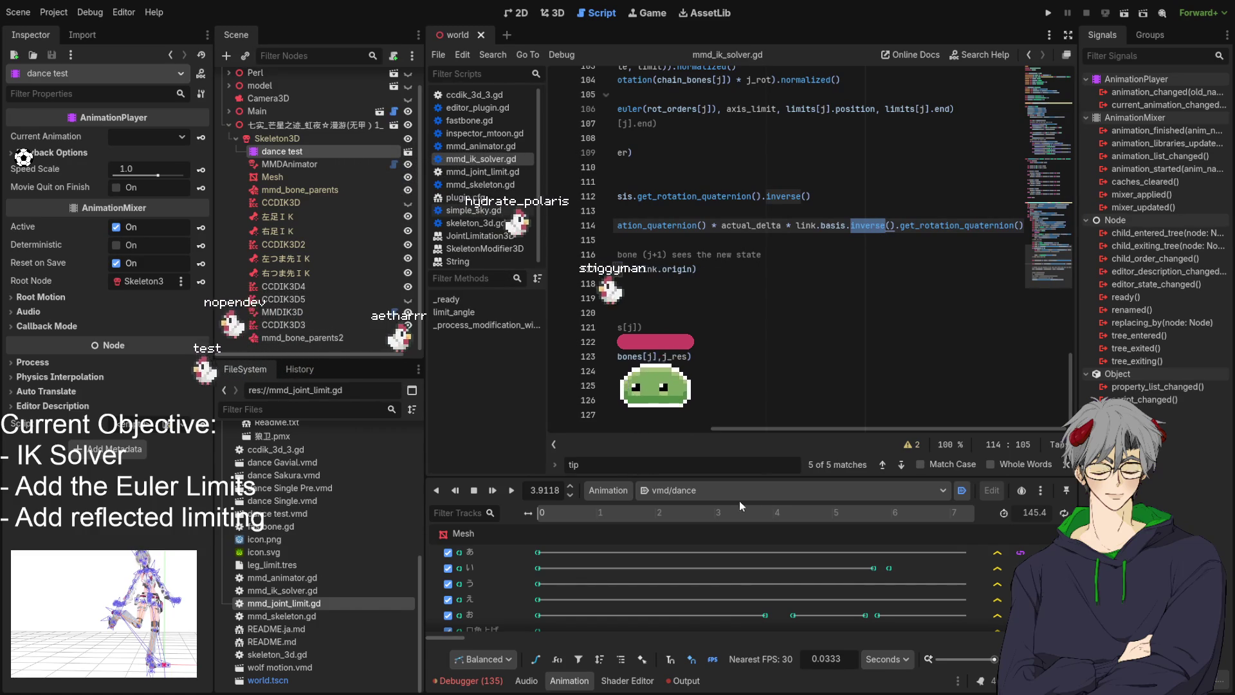
drag(855, 426, 712, 430)
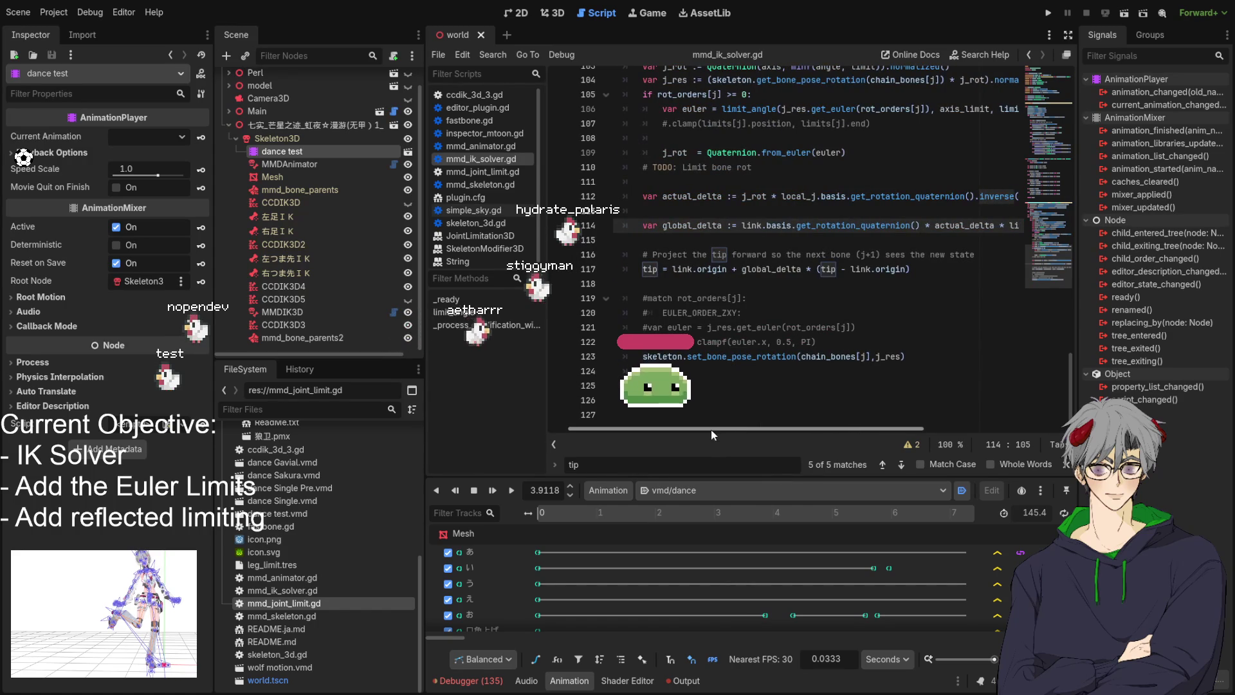
mouse_move(712, 430)
mouse_down()
mouse_move(852, 439)
mouse_move(651, 435)
mouse_move(924, 426)
mouse_up()
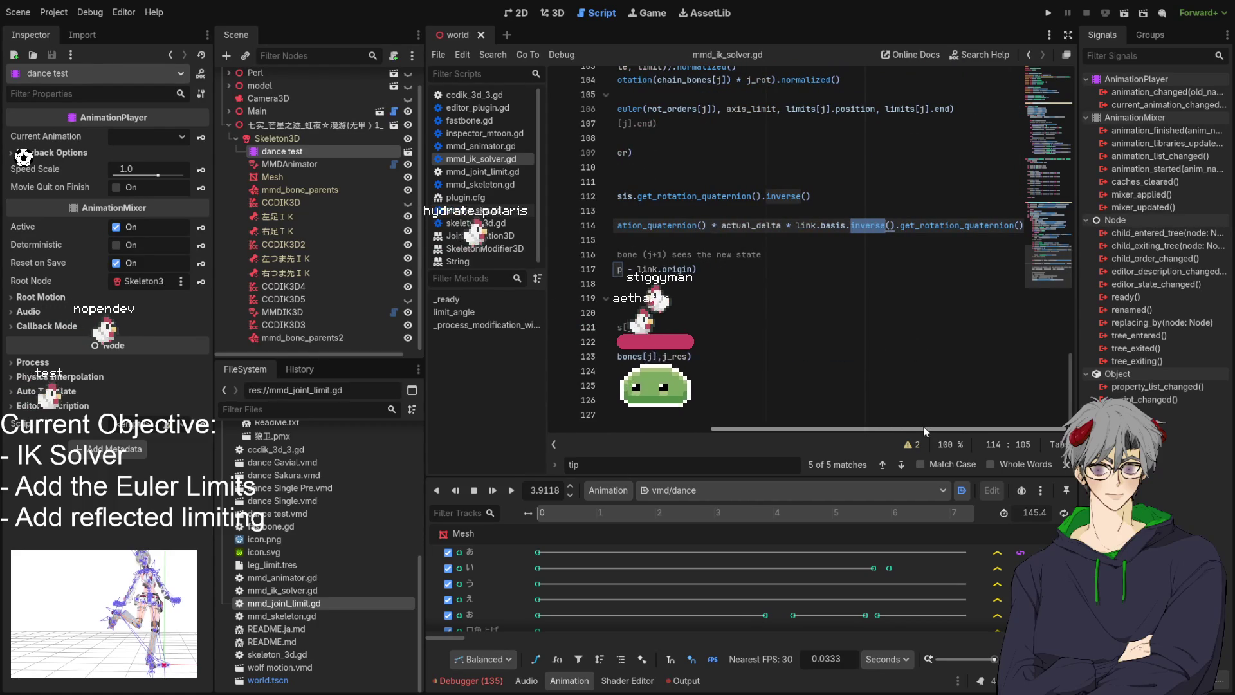
drag(924, 427, 717, 415)
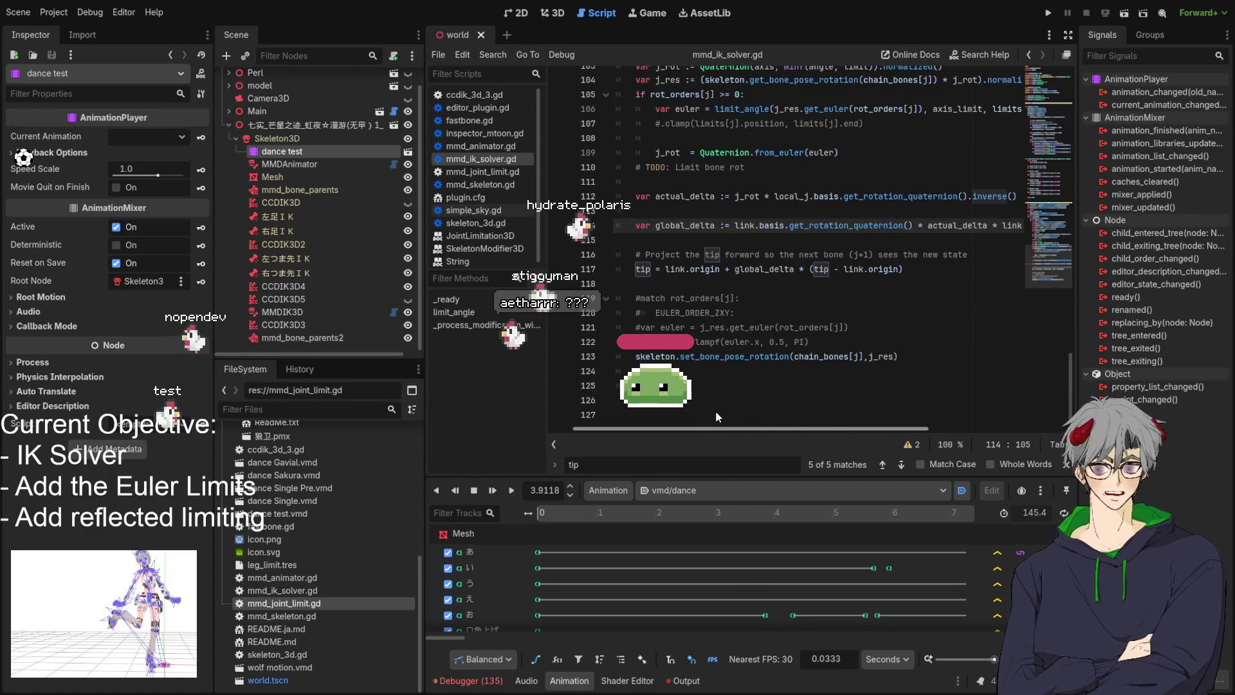
Switch to the 3D view and orbit around the model in its vmd/dance pose
click(552, 19)
drag(579, 360, 479, 362)
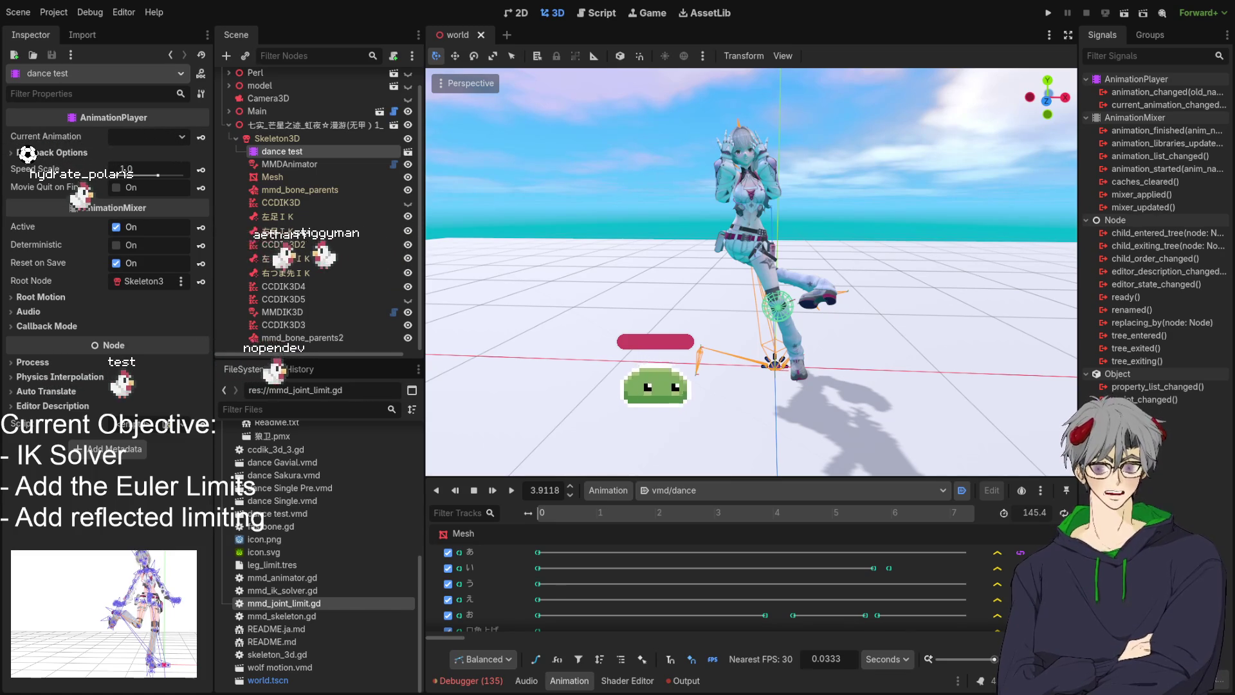
mouse_move(682, 296)
mouse_down()
mouse_move(740, 292)
mouse_move(566, 307)
mouse_move(675, 319)
mouse_move(629, 317)
mouse_up()
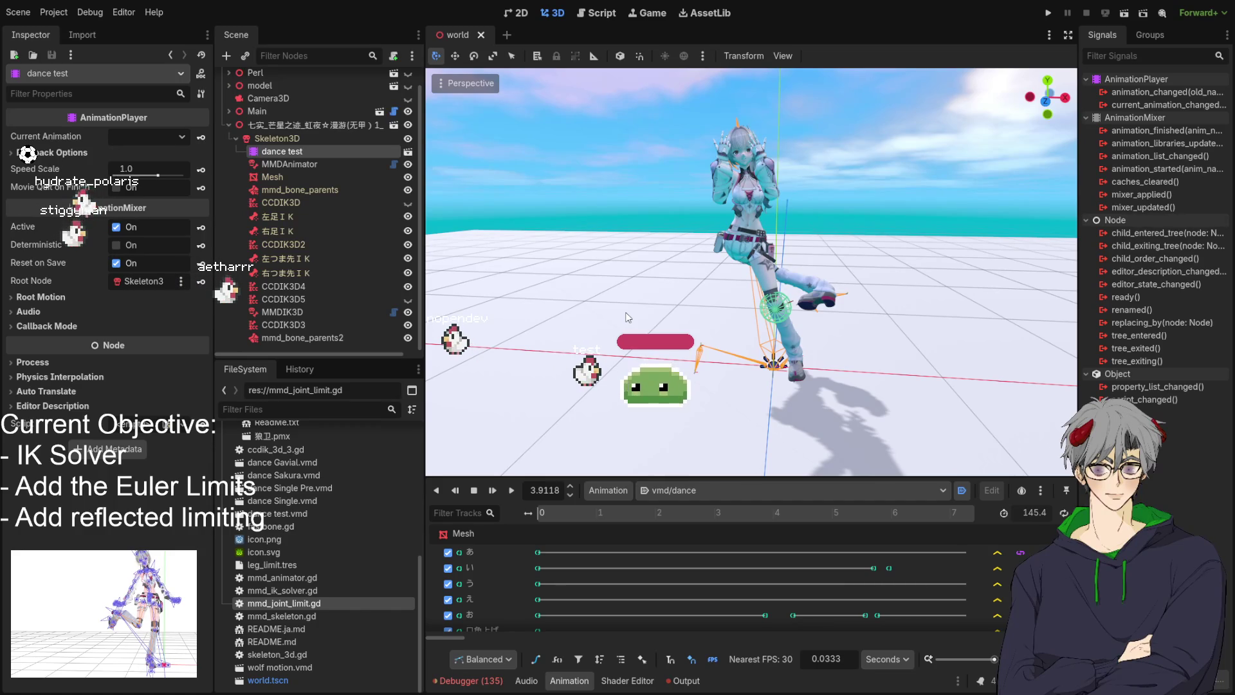
scroll(354, 527, up, 5)
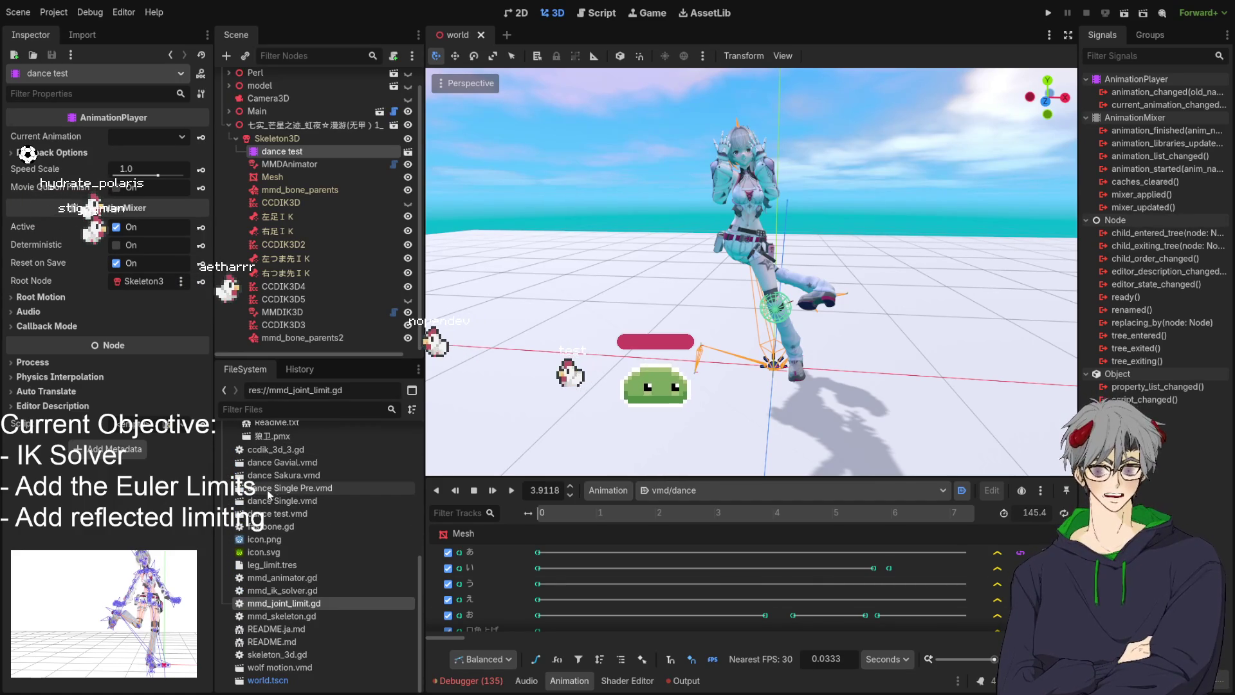
scroll(268, 489, down, 2)
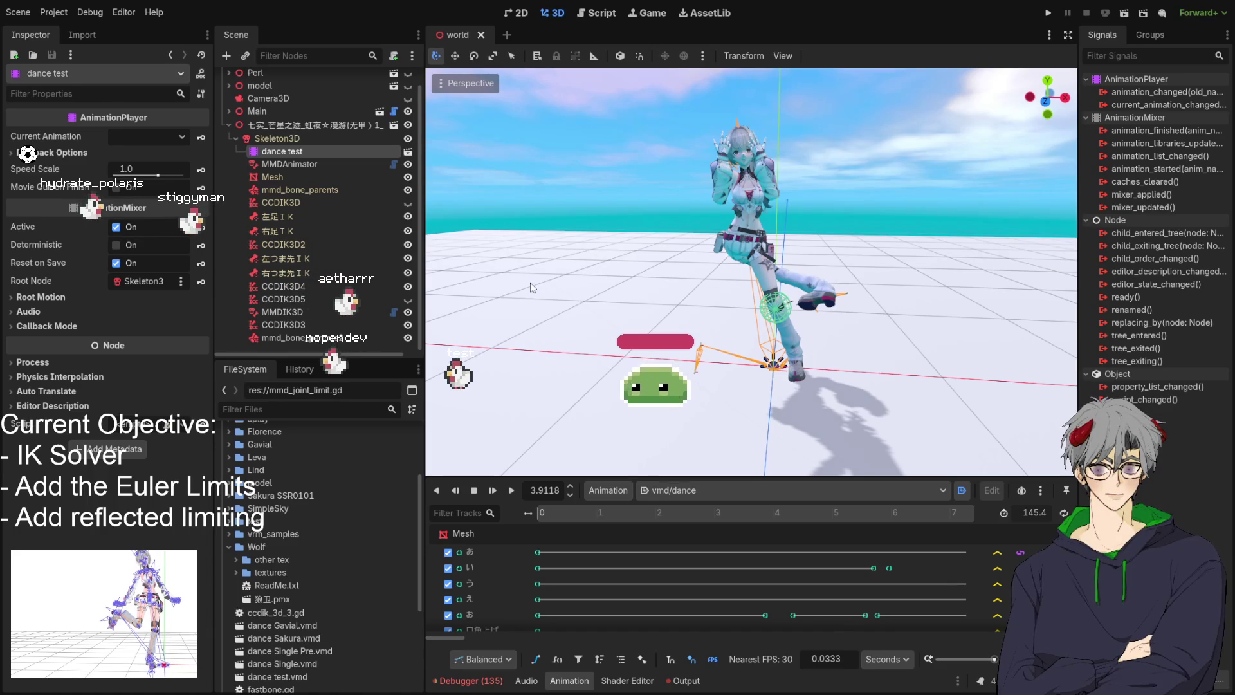
drag(565, 269, 617, 265)
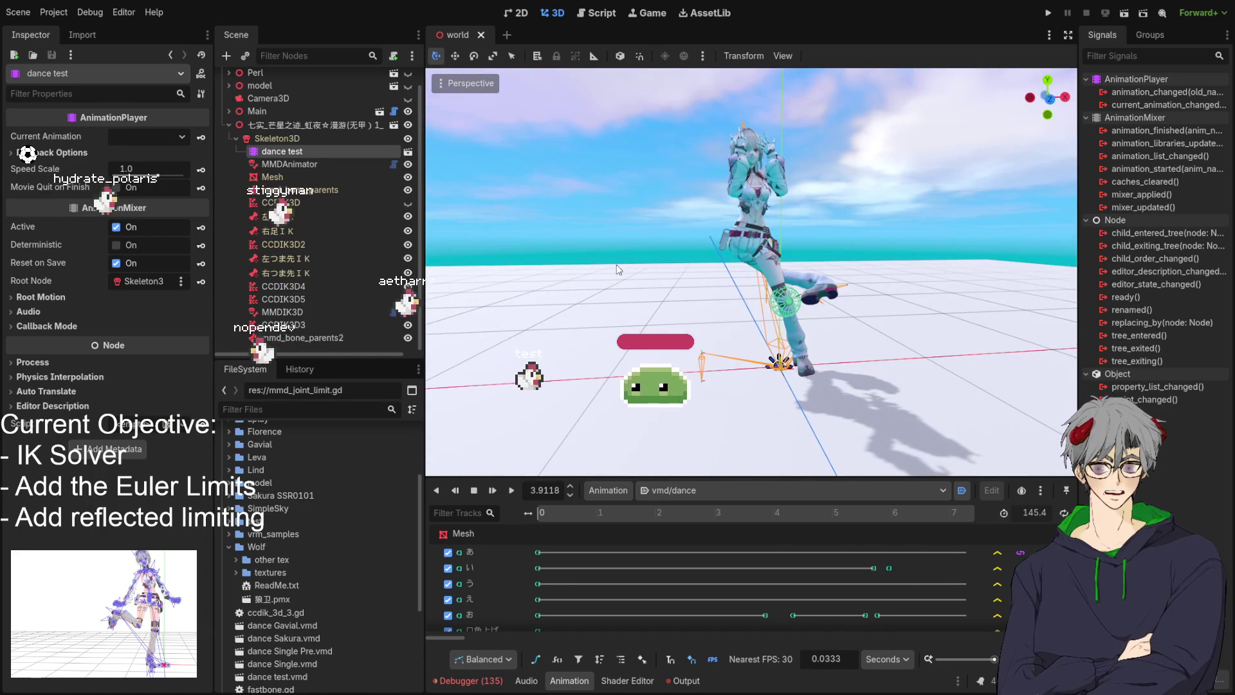
mouse_move(875, 229)
mouse_down()
mouse_move(726, 330)
mouse_move(747, 346)
mouse_up()
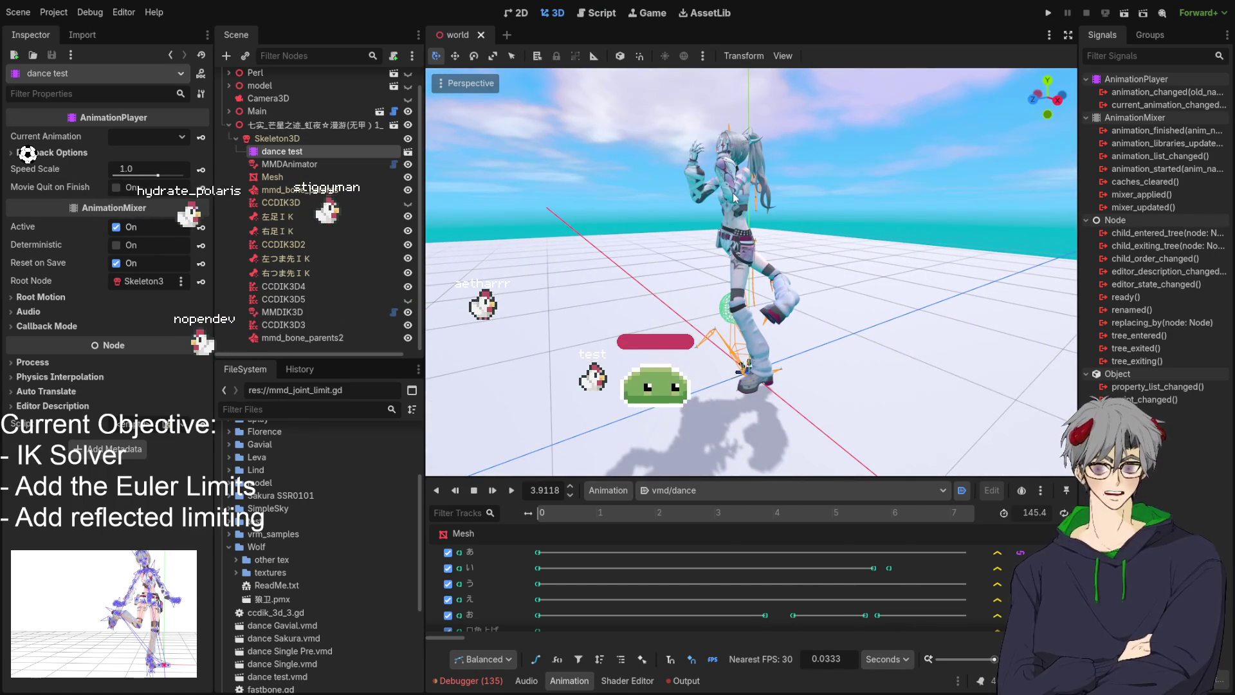
mouse_move(747, 346)
mouse_down()
mouse_move(844, 324)
mouse_move(727, 222)
mouse_up()
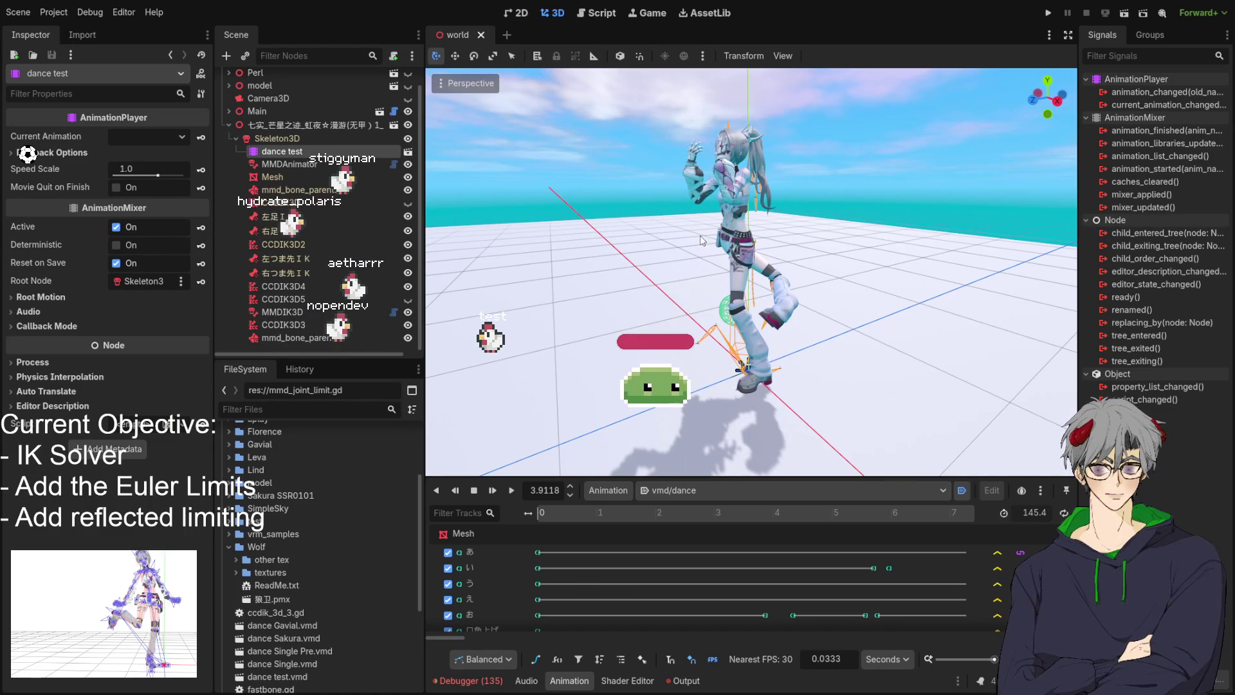
mouse_move(716, 253)
mouse_down()
mouse_move(801, 319)
mouse_move(489, 399)
mouse_up()
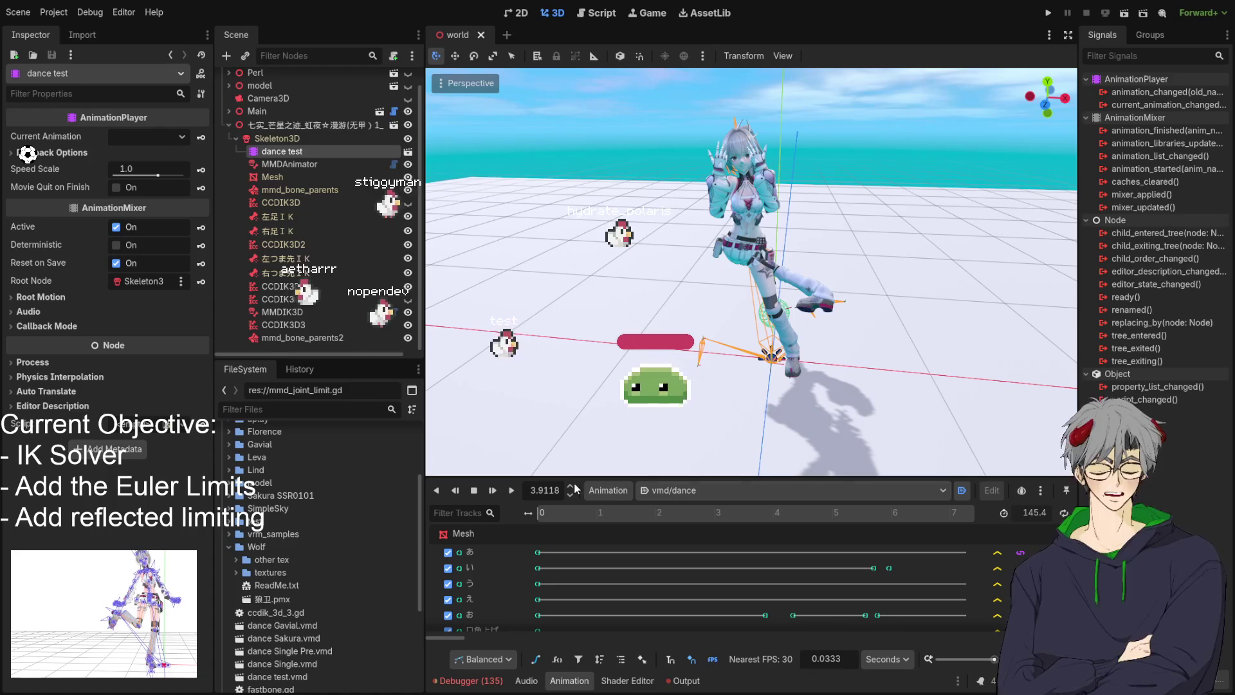
drag(898, 107, 762, 305)
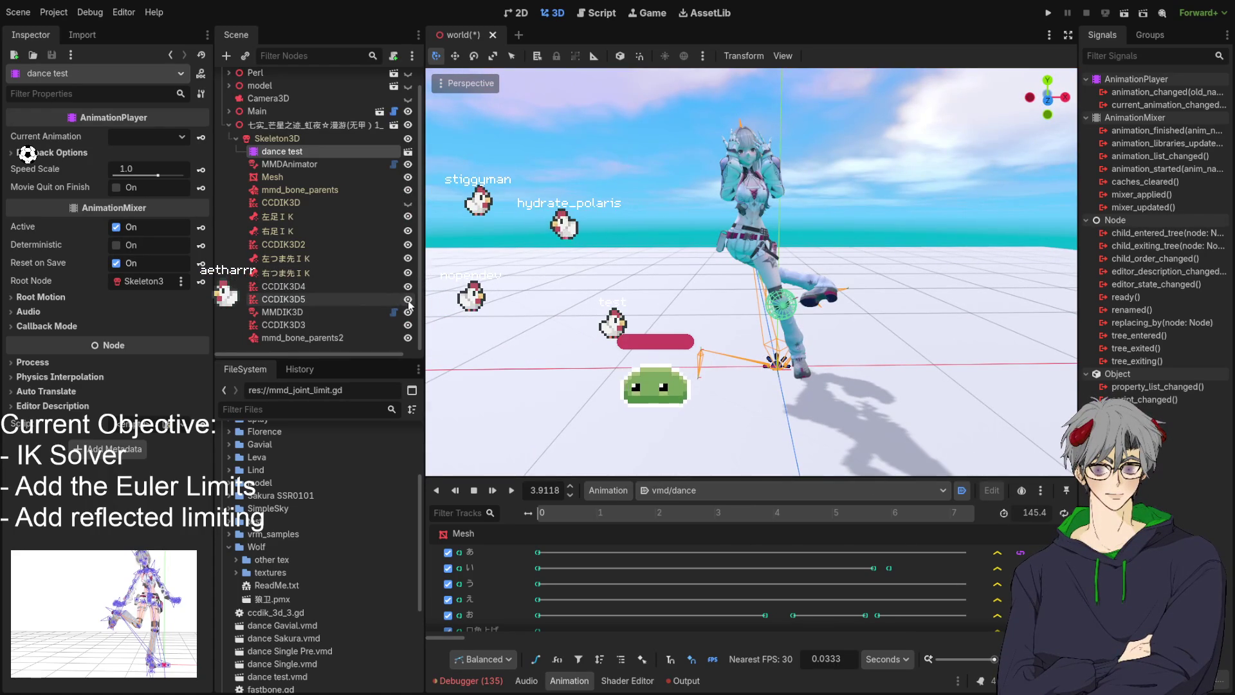
click(299, 301)
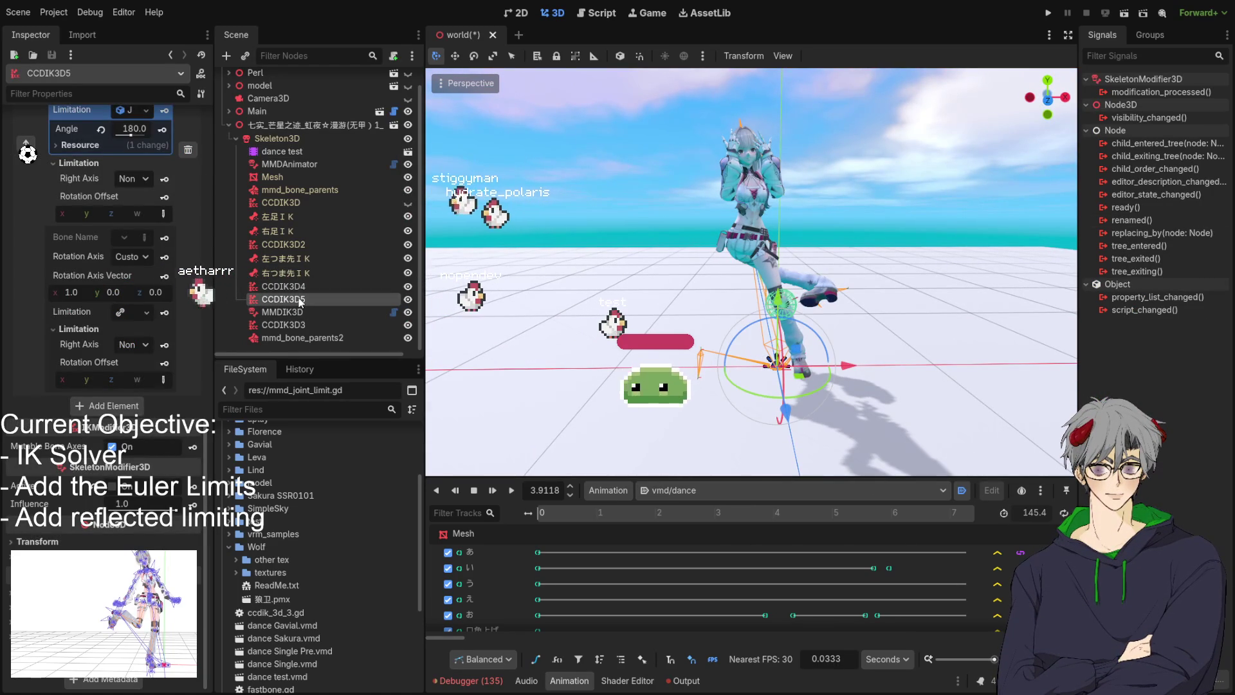
Compare the MMDIK3D, CCDIK3D5 and CCDIK3D3 nodes' Inspector settings
click(308, 311)
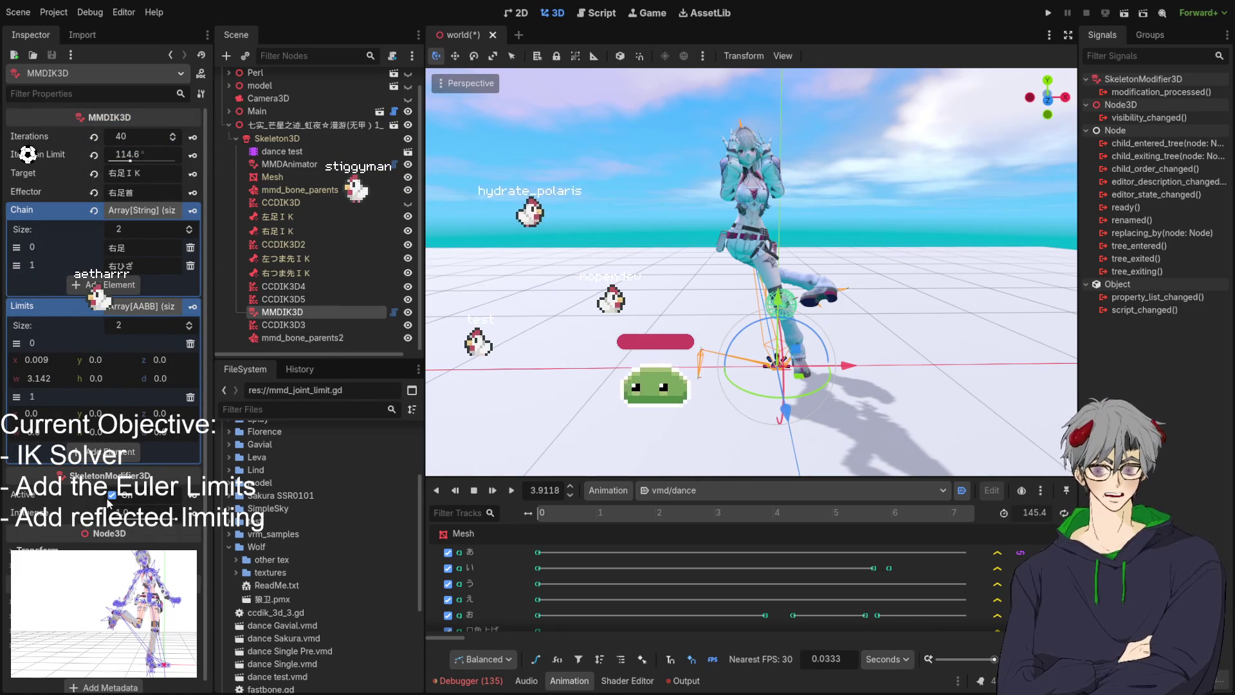
mouse_move(836, 290)
mouse_down()
mouse_move(919, 292)
mouse_move(425, 339)
mouse_up()
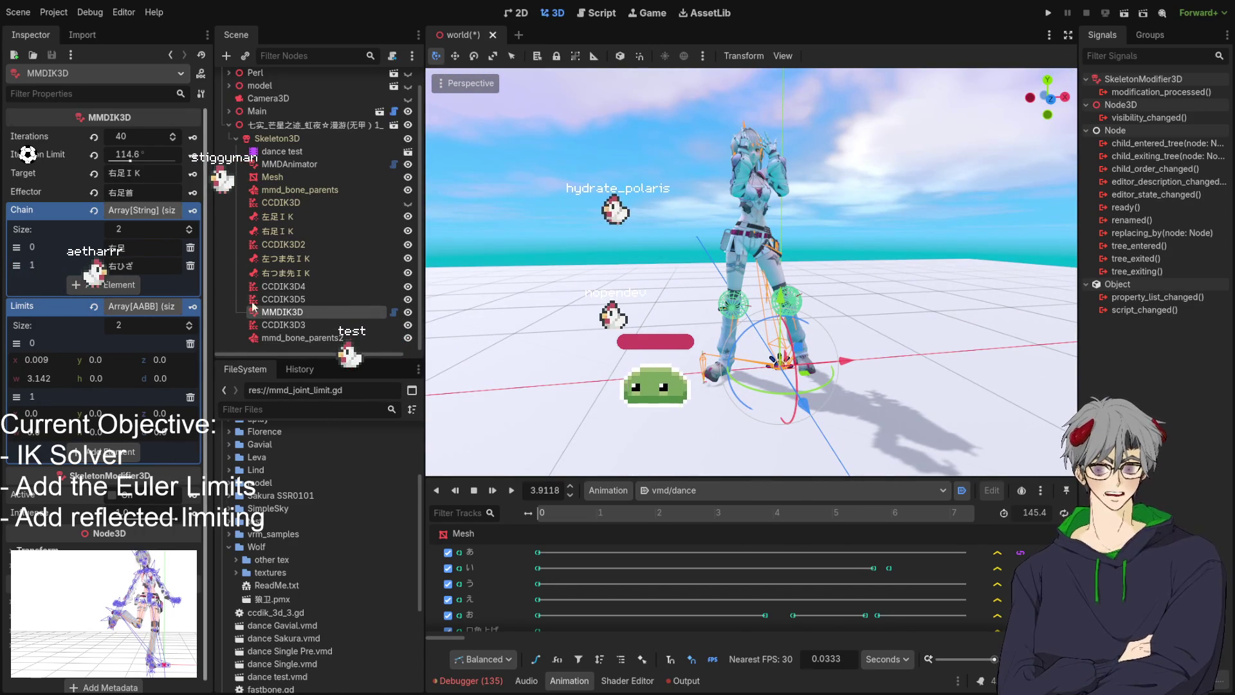
click(289, 300)
click(286, 312)
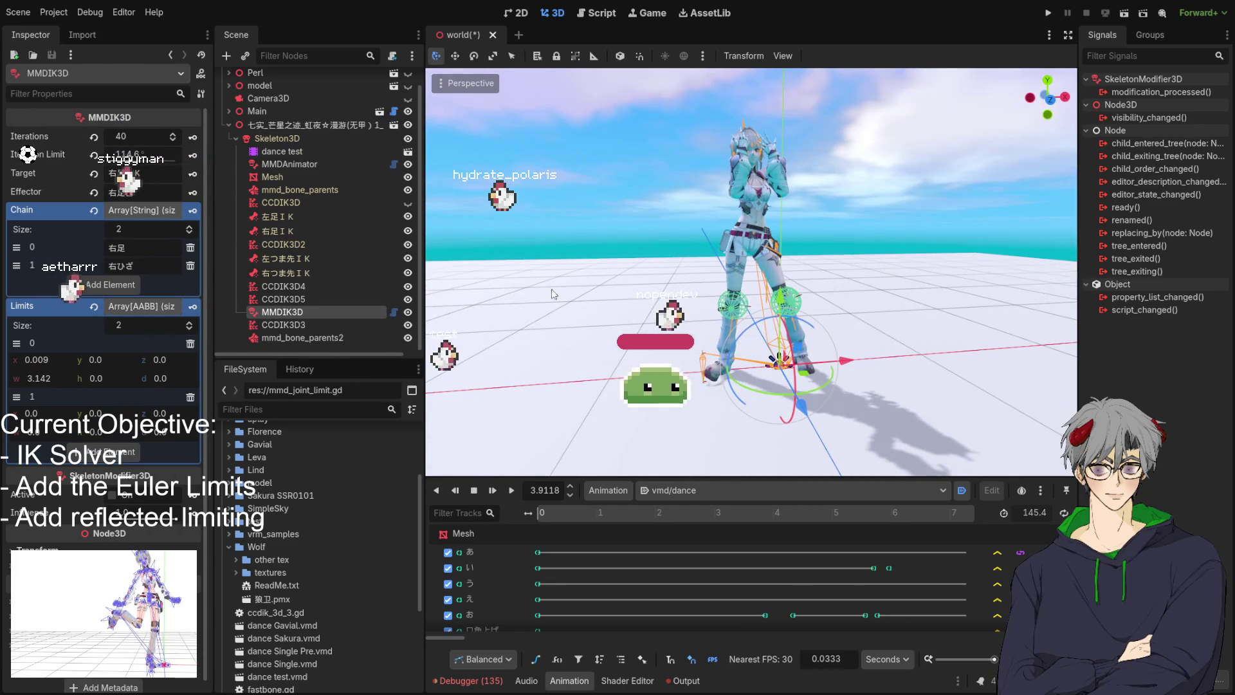
click(294, 326)
click(298, 311)
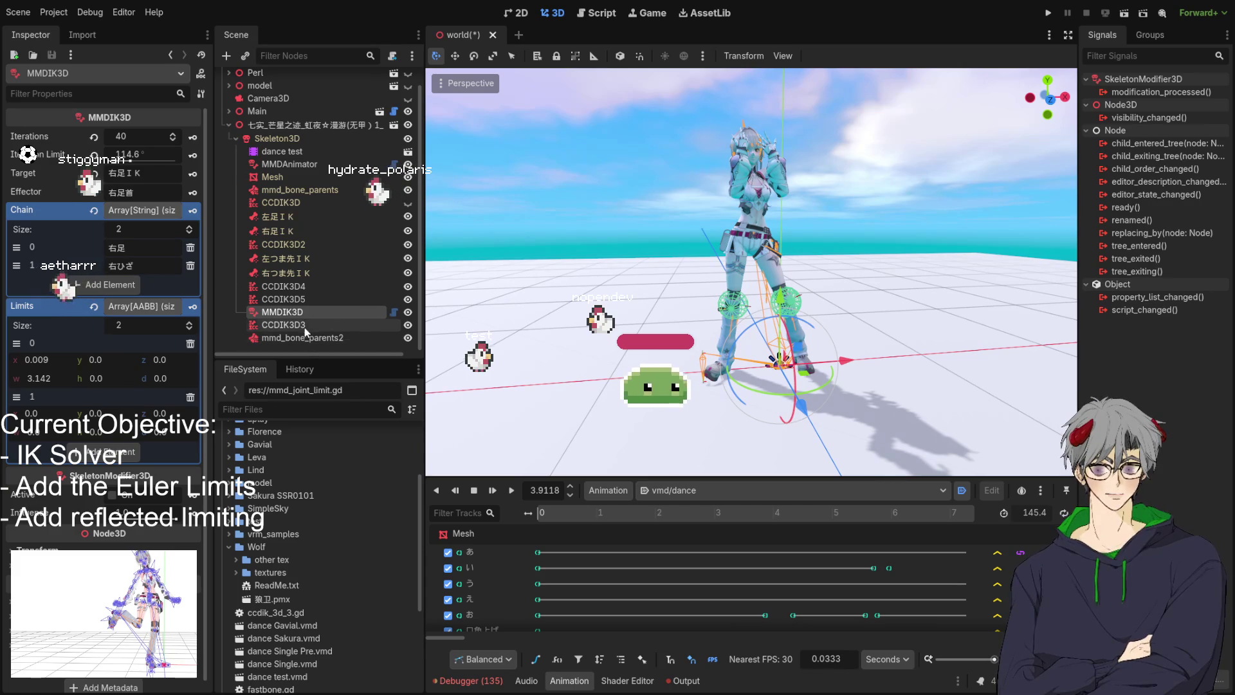
Focus the 3D view on CCDIK3D5 and set the animation time to 0
click(283, 299)
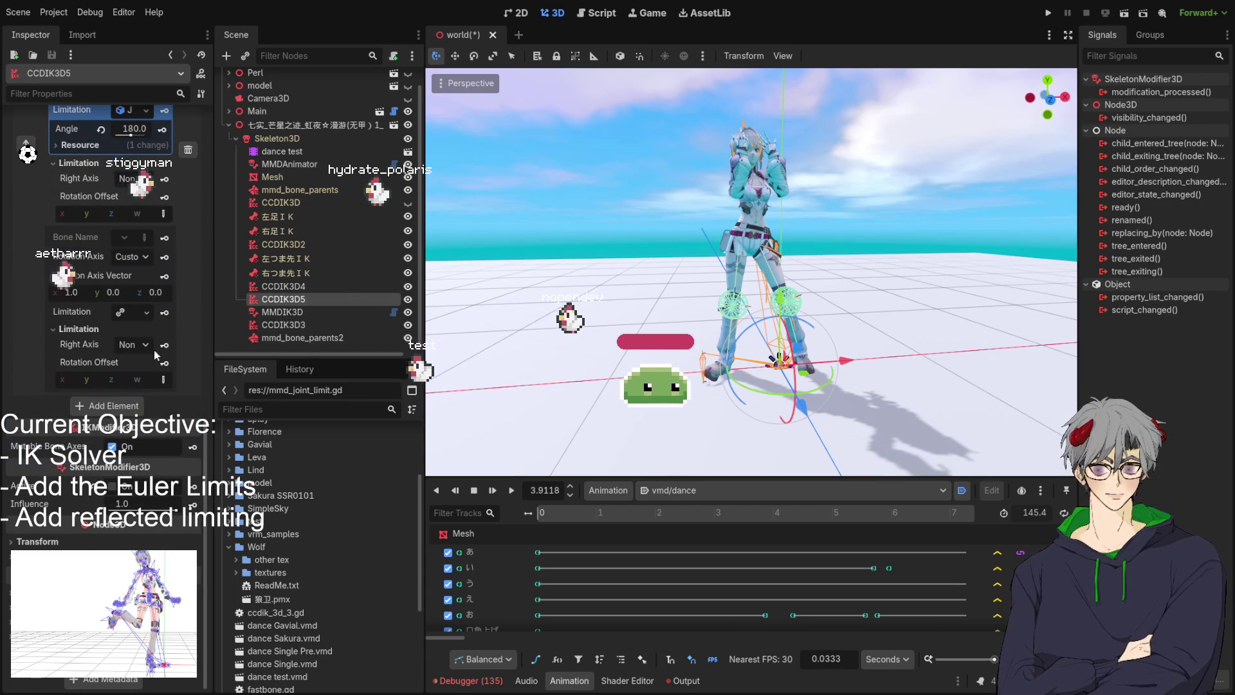
scroll(82, 339, up, 5)
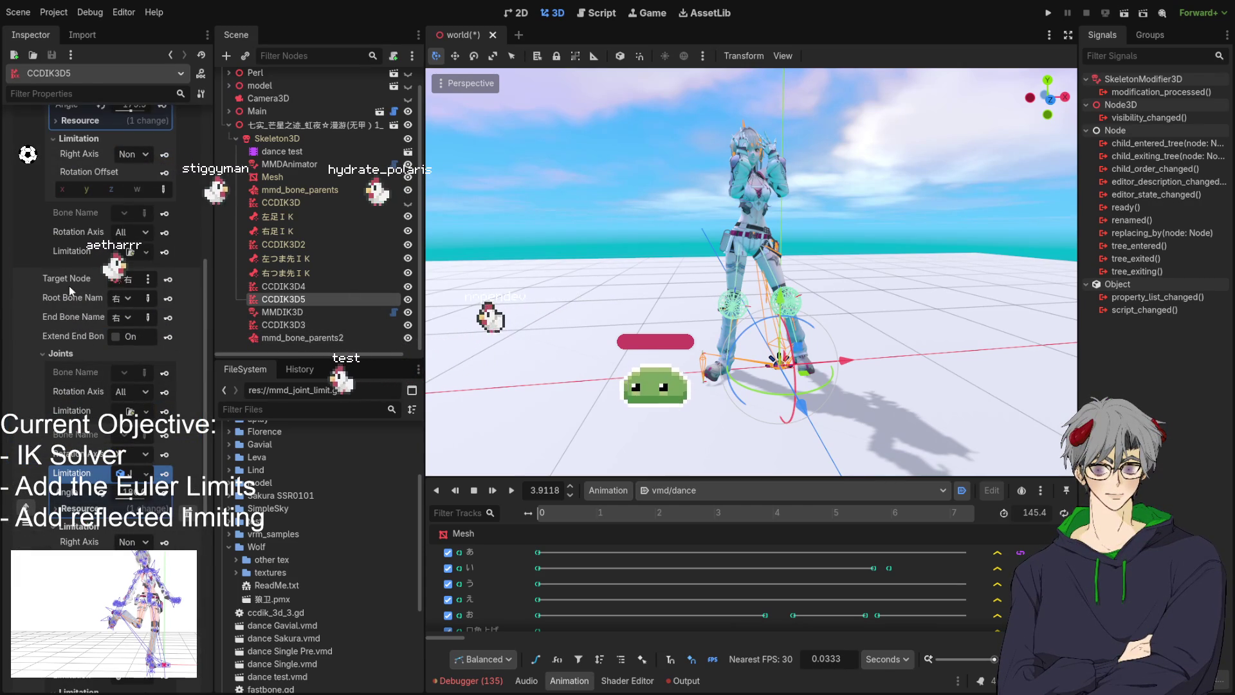
double_click(393, 299)
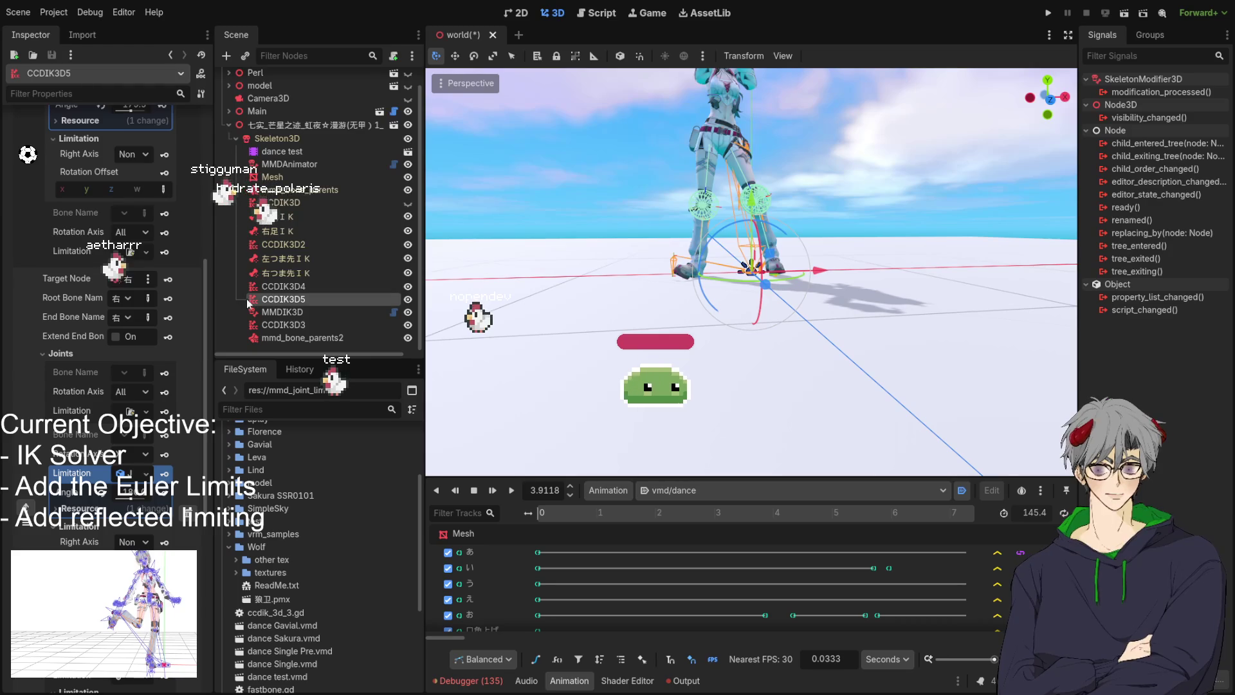
scroll(181, 325, down, 5)
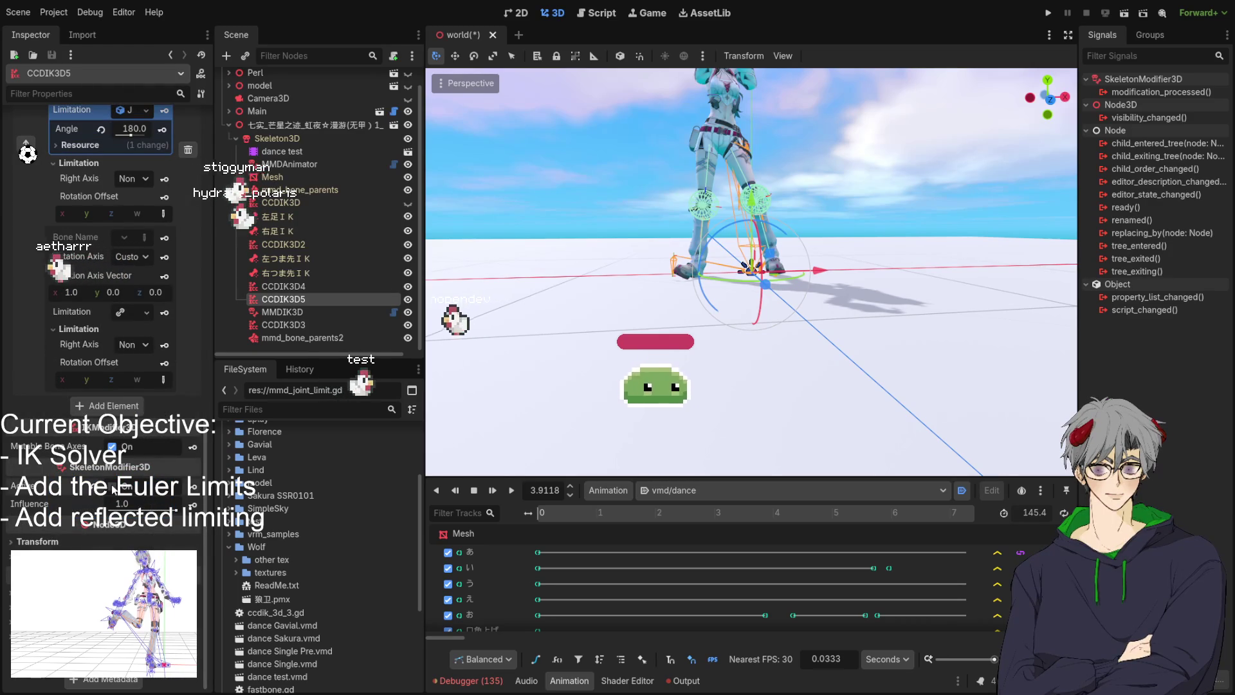
drag(706, 306, 708, 276)
click(546, 491)
text(0)
key(Return)
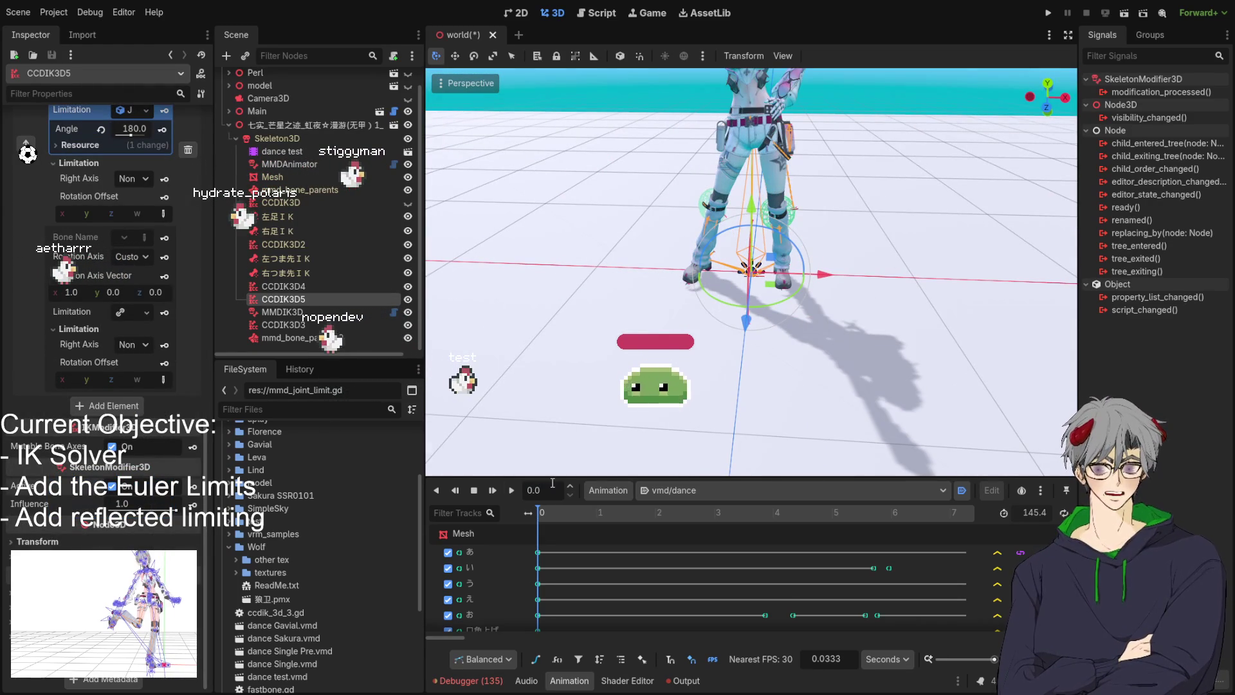
text(4)
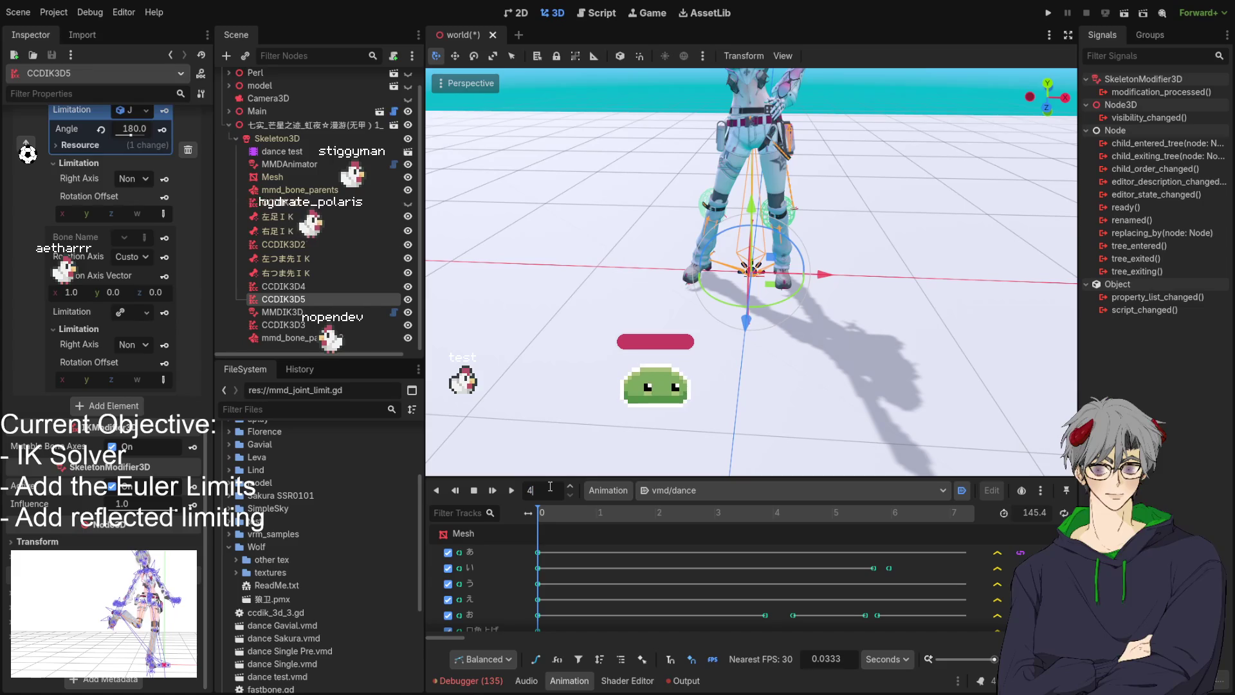
text(.2333)
key(Return)
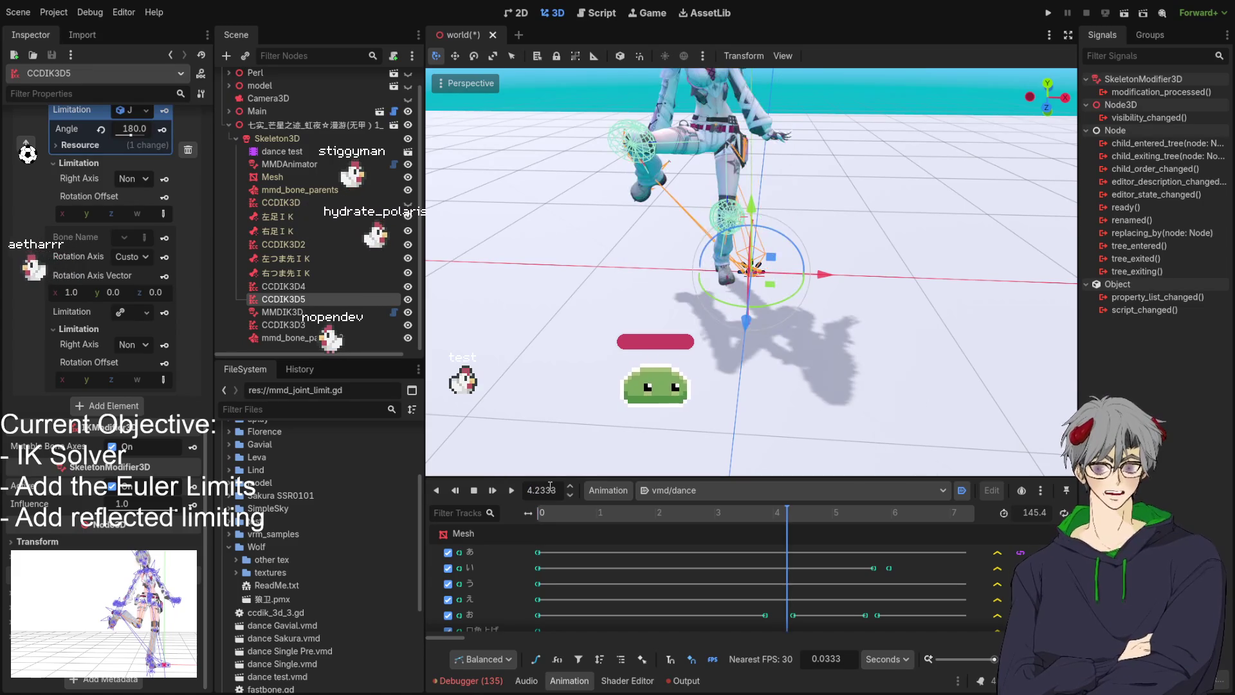
scroll(706, 154, down, 3)
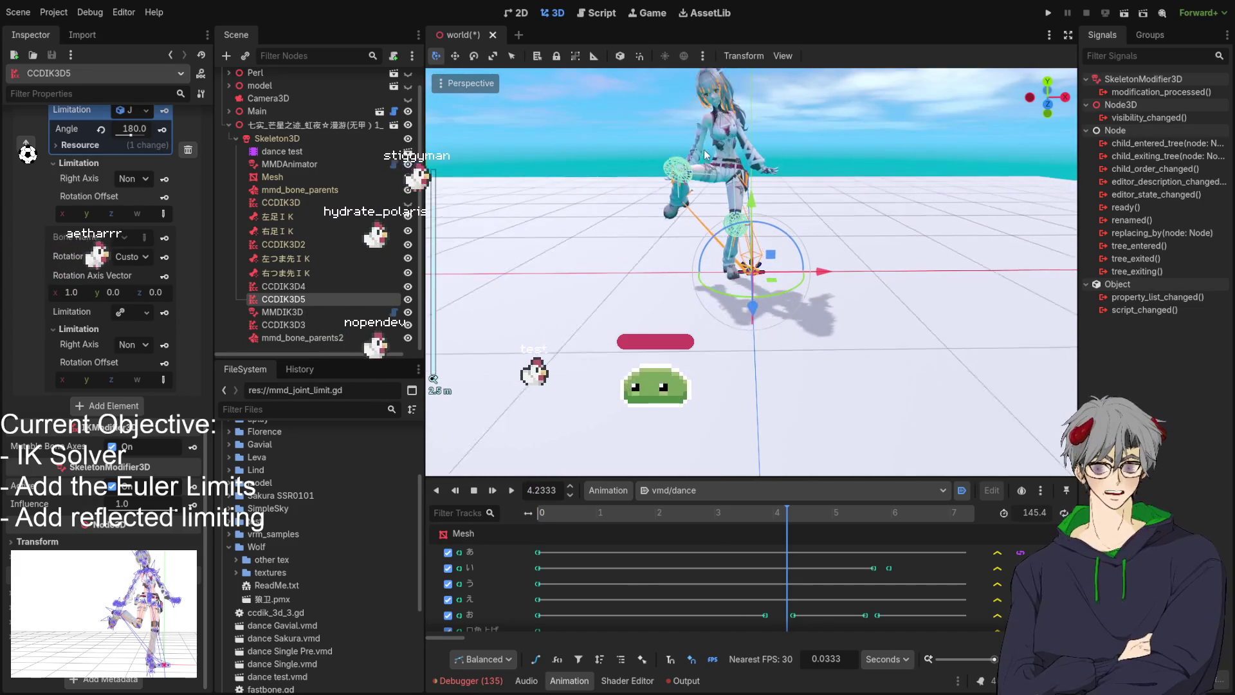
mouse_move(706, 154)
mouse_down()
mouse_move(669, 232)
mouse_move(549, 232)
mouse_up()
mouse_move(590, 143)
mouse_down()
mouse_move(832, 177)
mouse_move(746, 148)
mouse_up()
scroll(708, 116, up, 4)
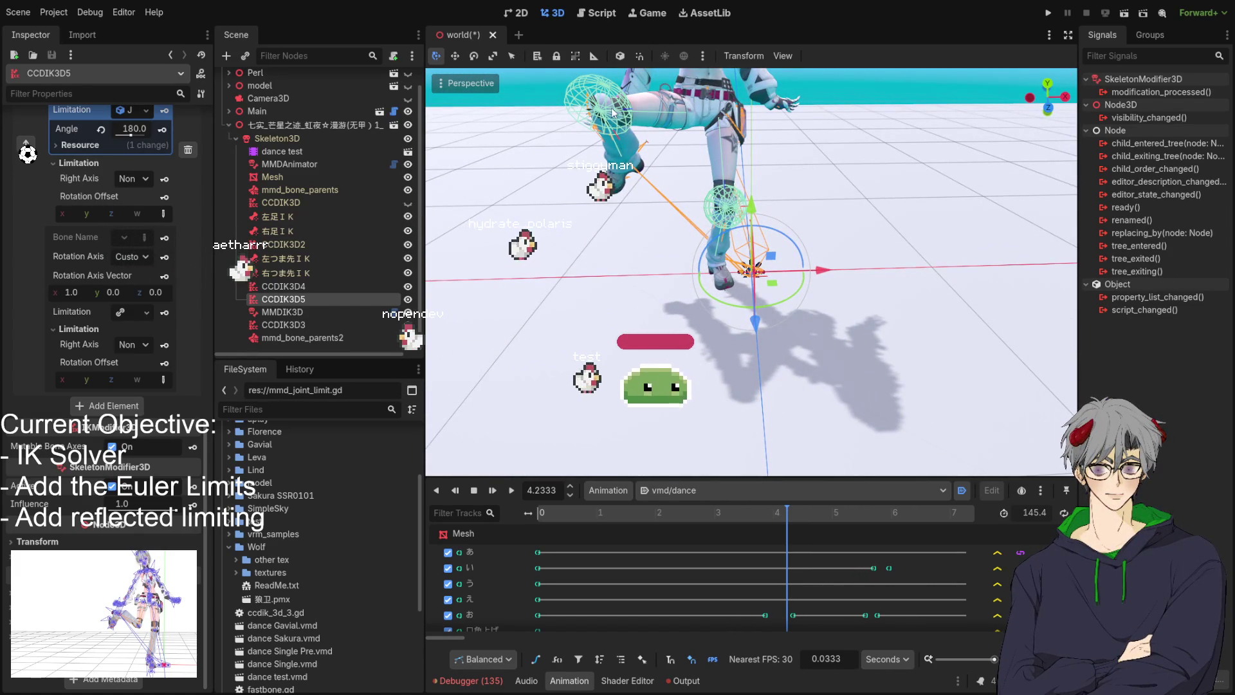
drag(836, 296, 818, 301)
mouse_move(700, 264)
mouse_down()
mouse_move(783, 116)
mouse_move(725, 90)
mouse_move(817, 191)
mouse_up()
scroll(725, 90, down, 3)
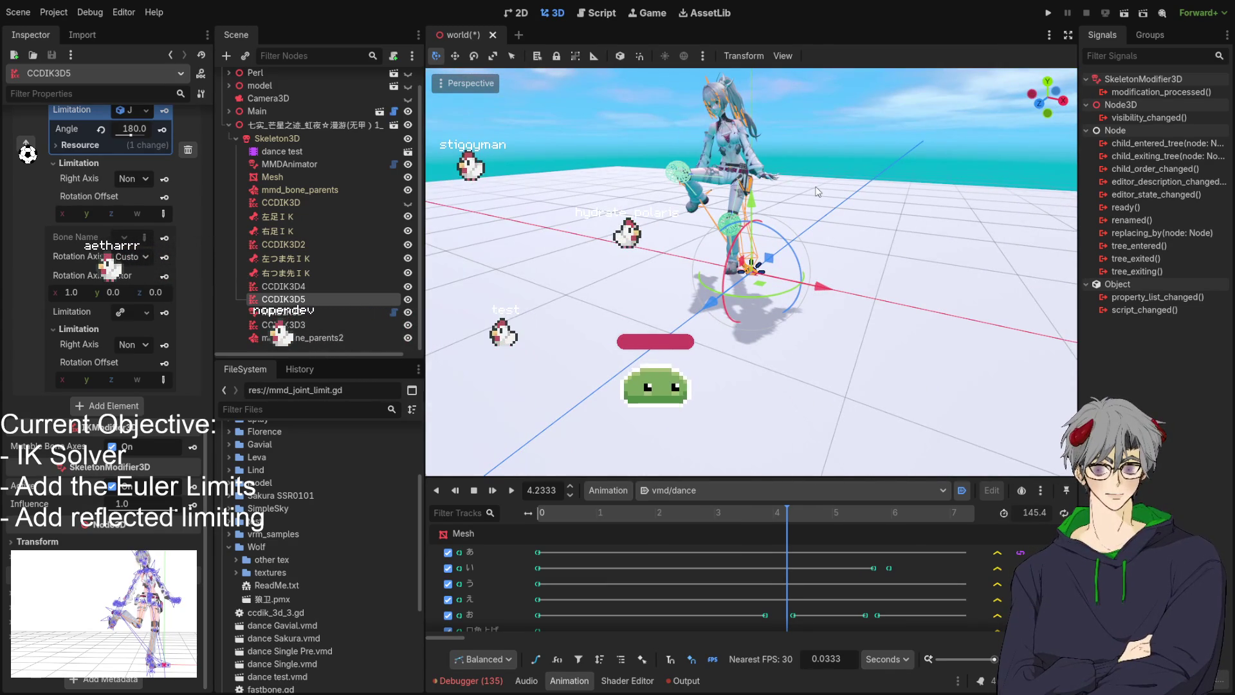
drag(808, 172, 871, 254)
scroll(817, 179, up, 2)
scroll(872, 254, down, 3)
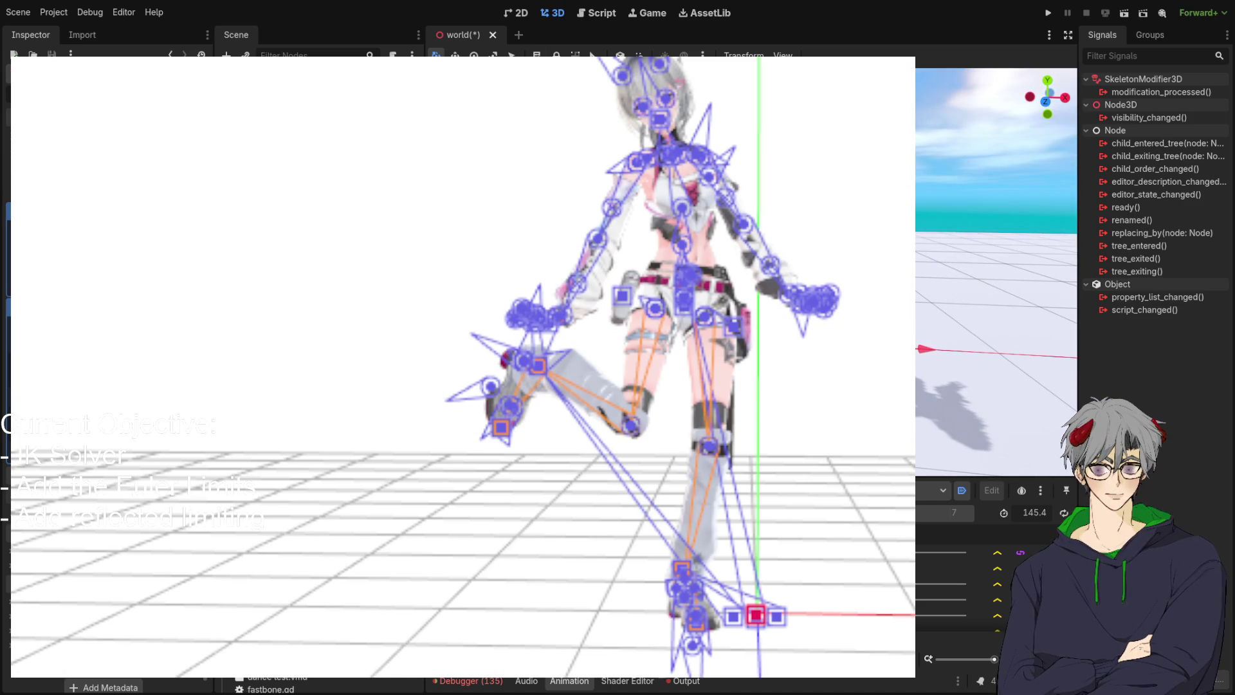
In mmd_ik_solver.gd, undo the recent edits to lines 112–117
key(ctrl+F3)
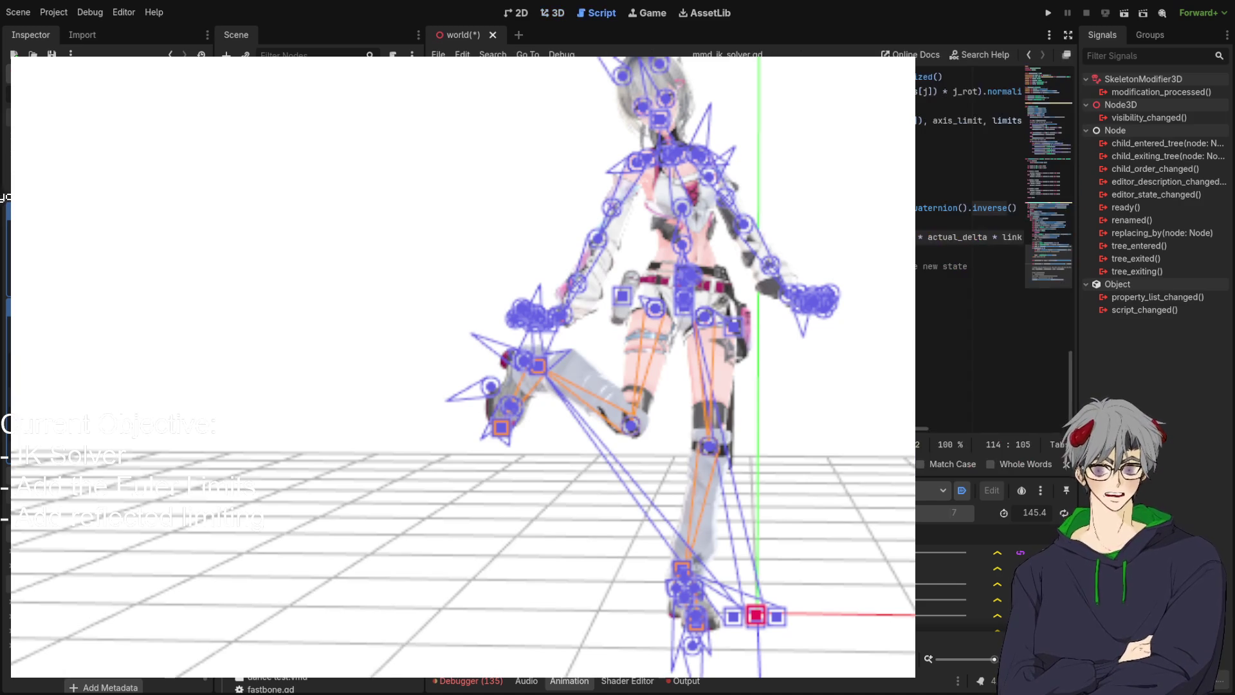
scroll(966, 177, up, 2)
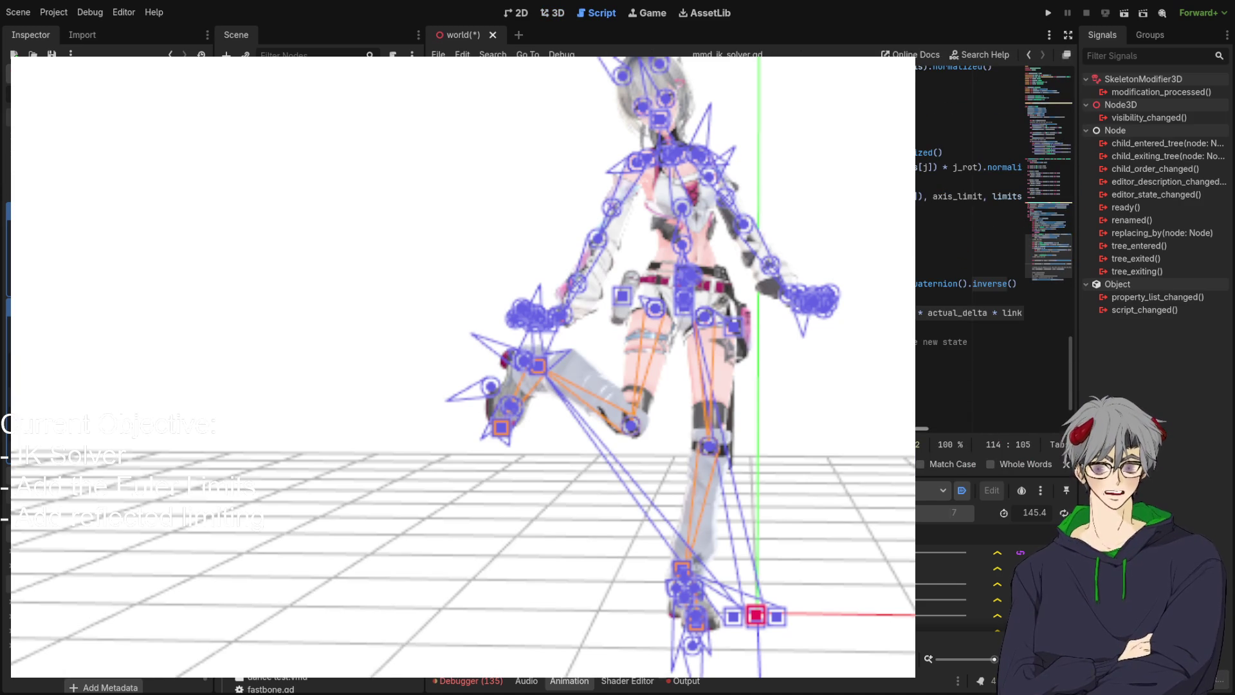
scroll(965, 257, left, 3)
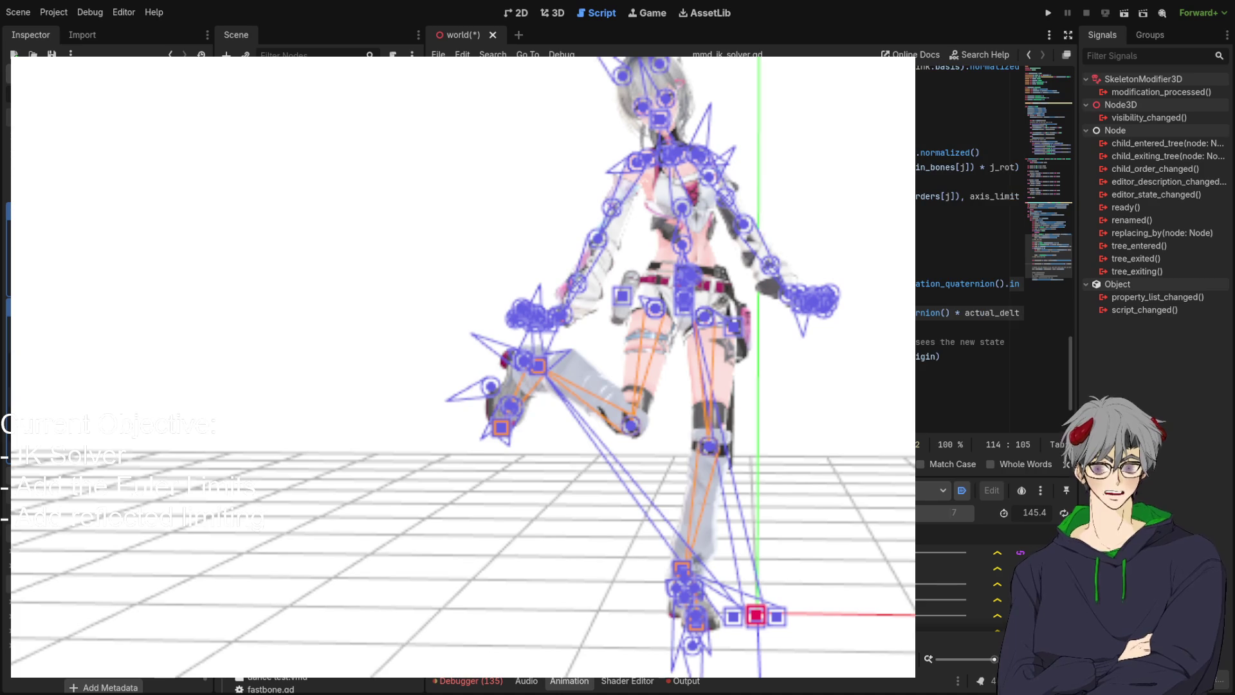
scroll(965, 251, down, 3)
click(927, 298)
click(991, 269)
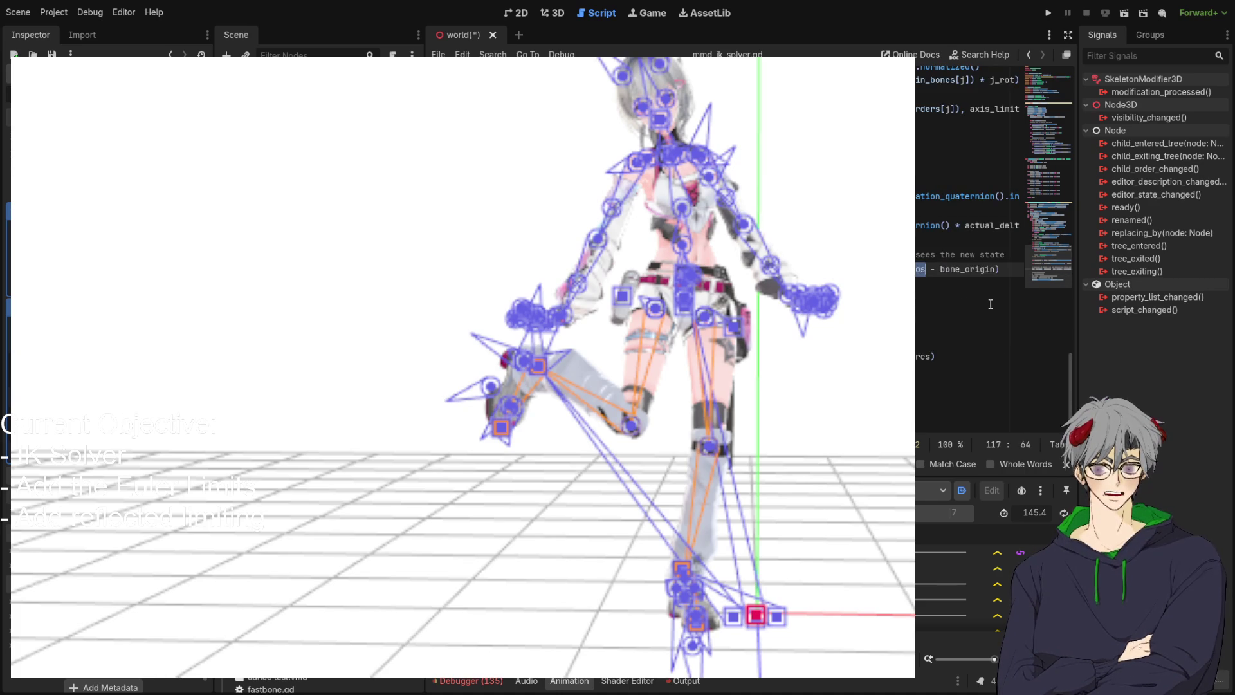
key(ctrl+z)
key(ctrl+z)
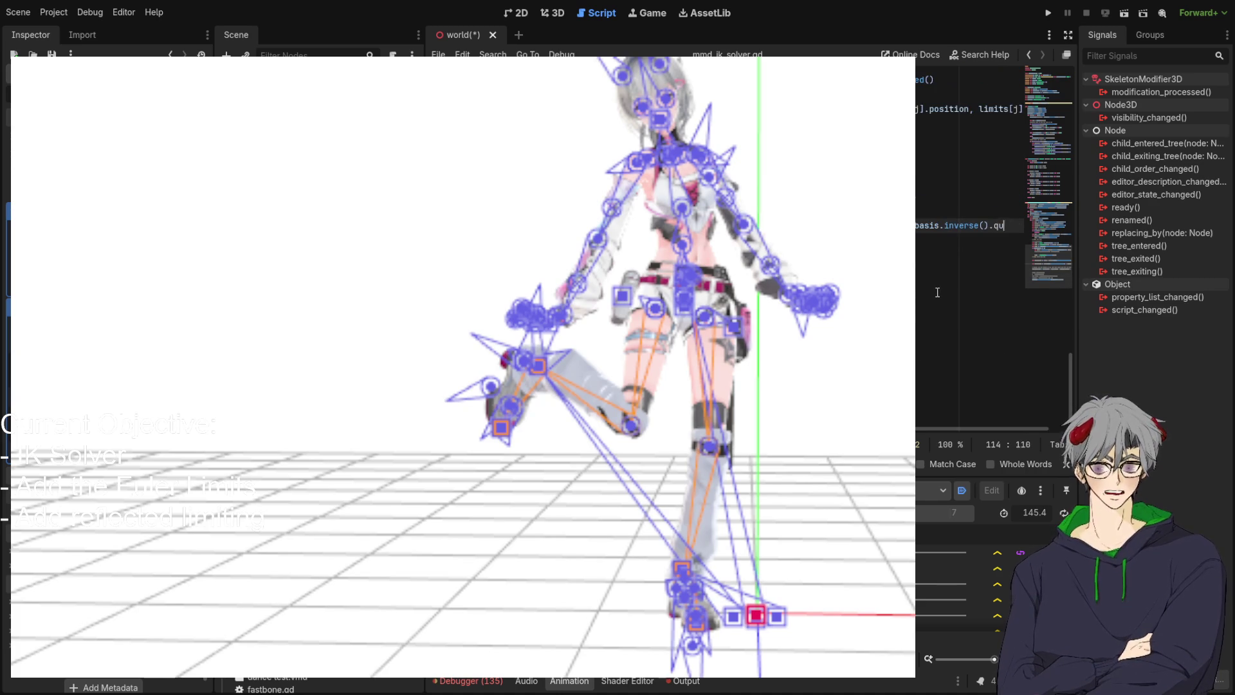
key(ctrl+z)
key(ctrl+z)
key(ctrl+z)
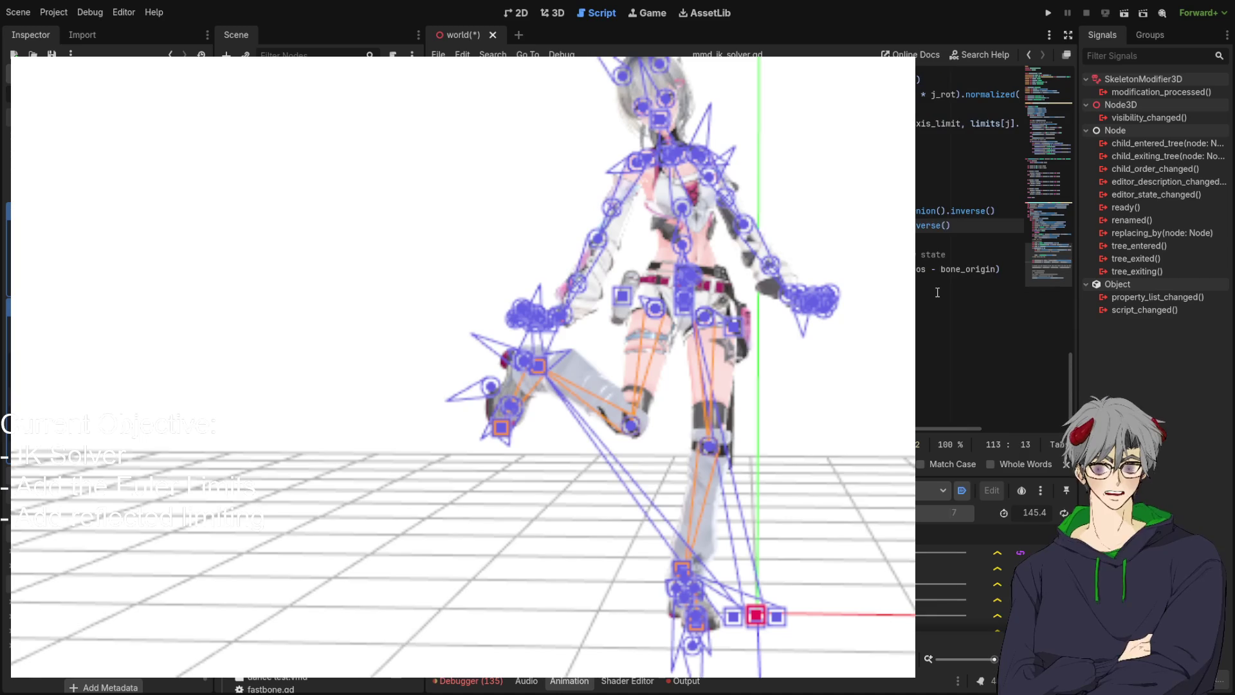
key(ctrl+z)
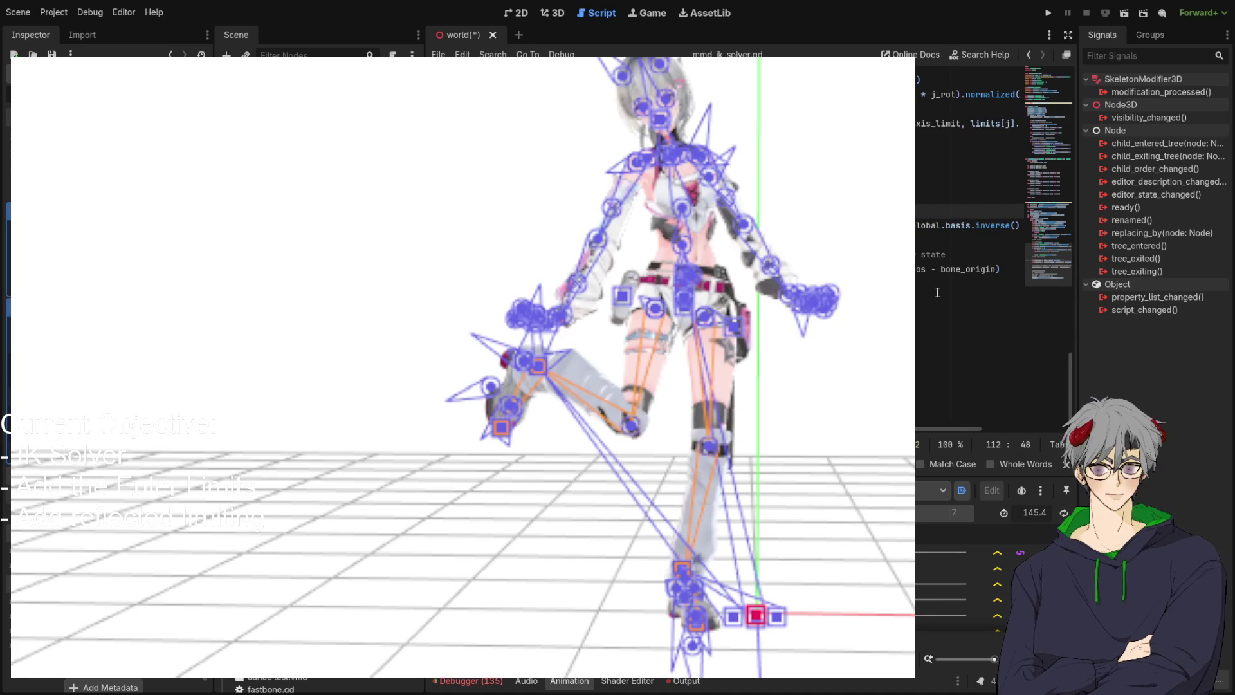
key(ctrl+z)
key(ctrl+z)
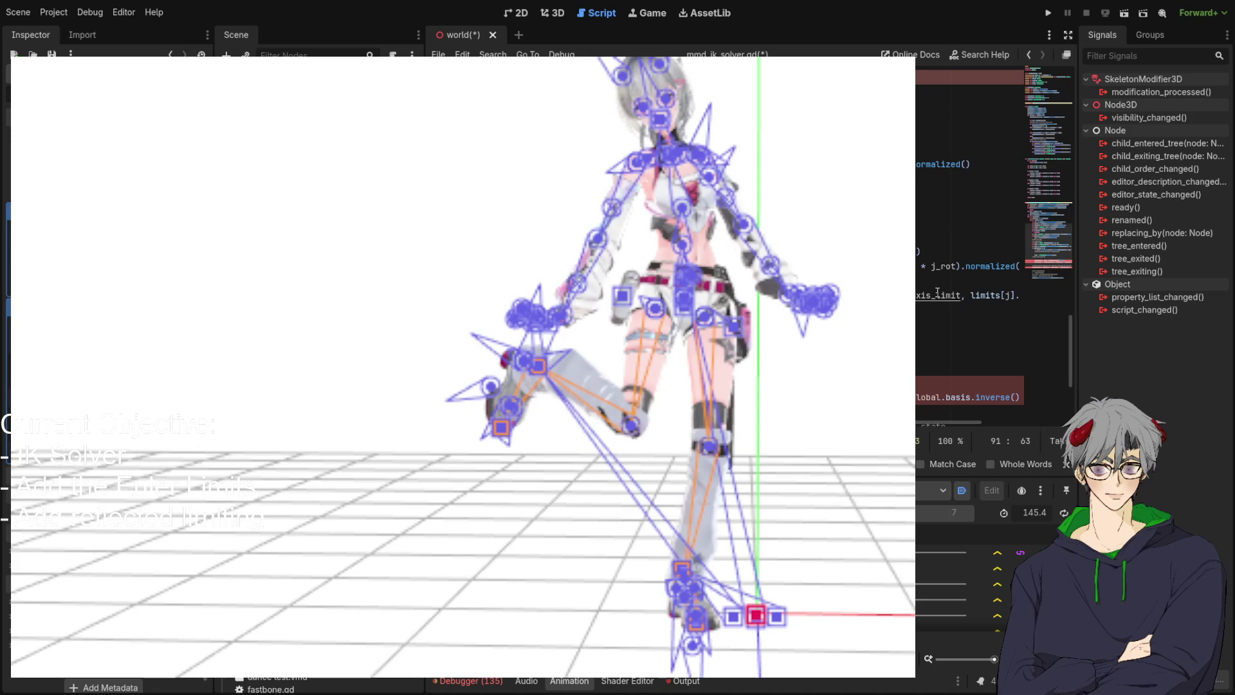
key(ctrl+z)
key(ctrl+z)
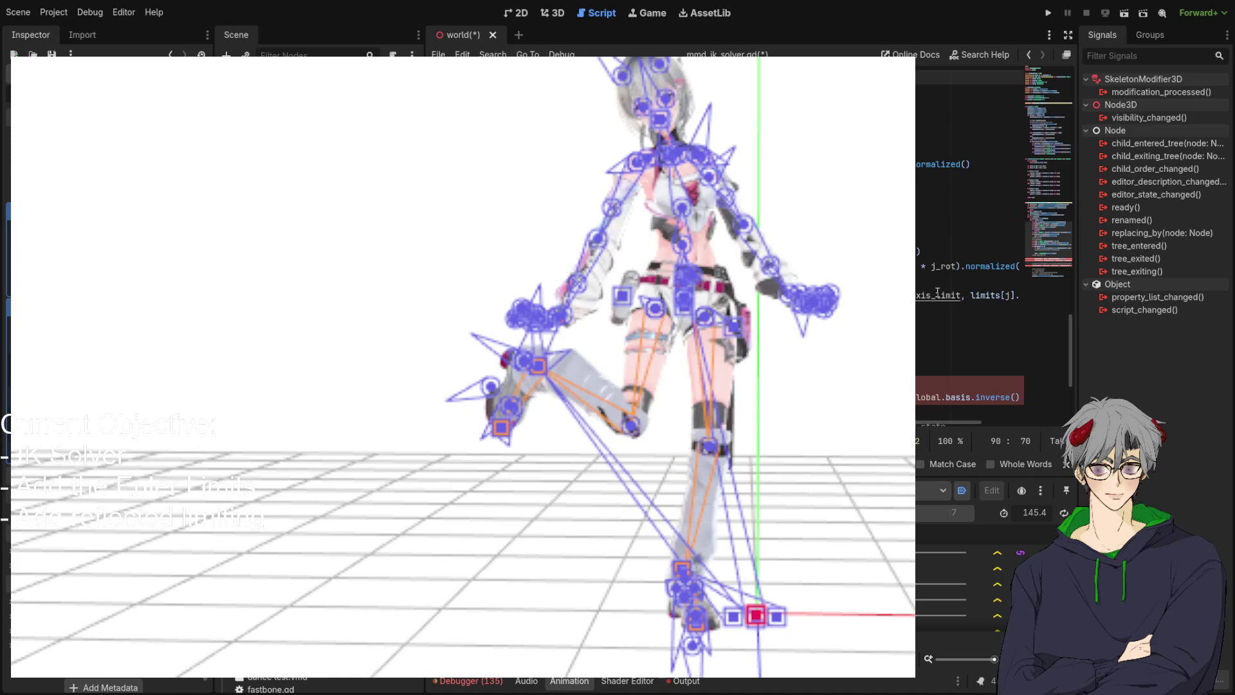
key(ctrl+z)
key(ctrl+z)
key(ctrl+z)
key(ctrl+z)
key(ctrl+z)
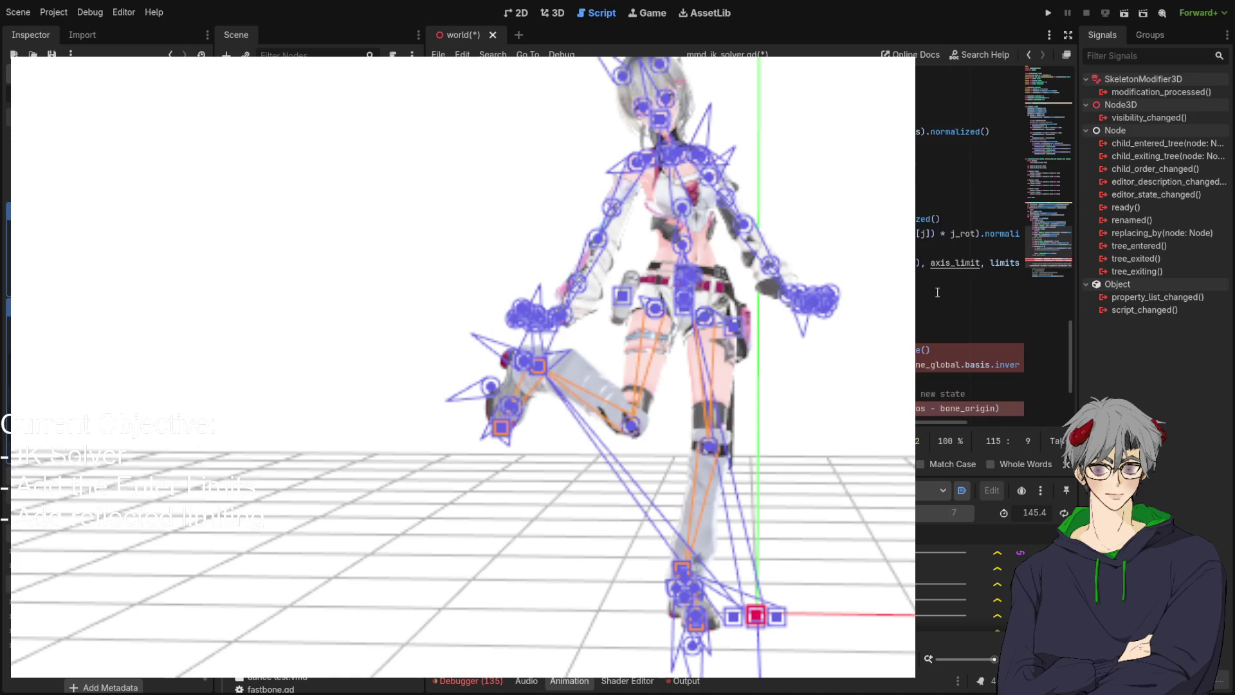
key(ctrl+z)
key(ctrl+z)
key(ctrl+z)
key(ctrl+z)
key(ctrl+z)
key(ctrl+z)
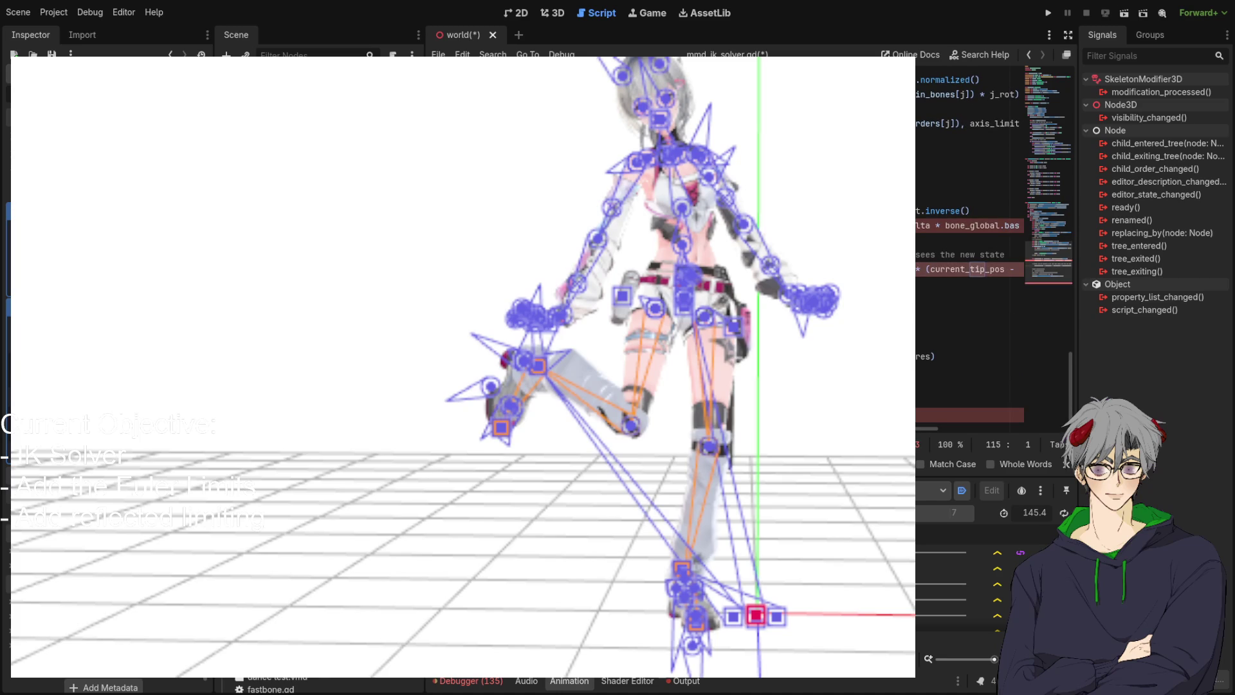
key(ctrl+z)
key(ctrl+z)
key(ctrl+z)
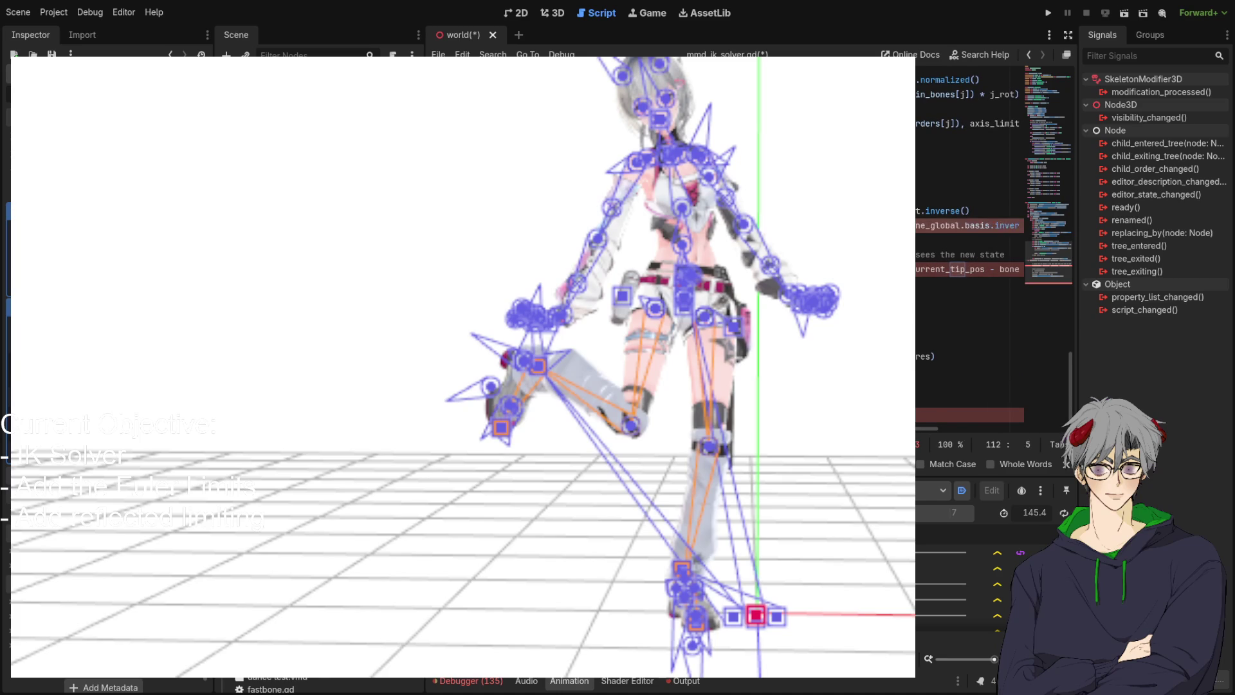
key(ctrl+z)
key(ctrl+z)
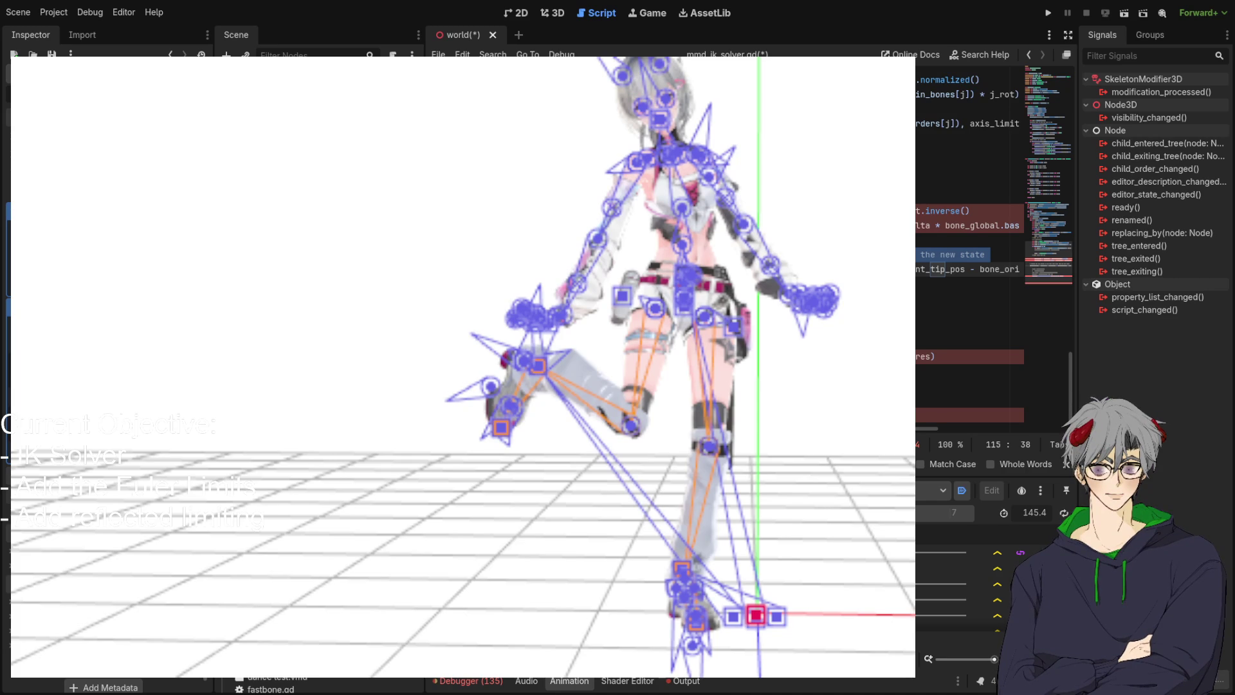
key(ctrl+z)
key(ctrl+z)
key(ctrl+z)
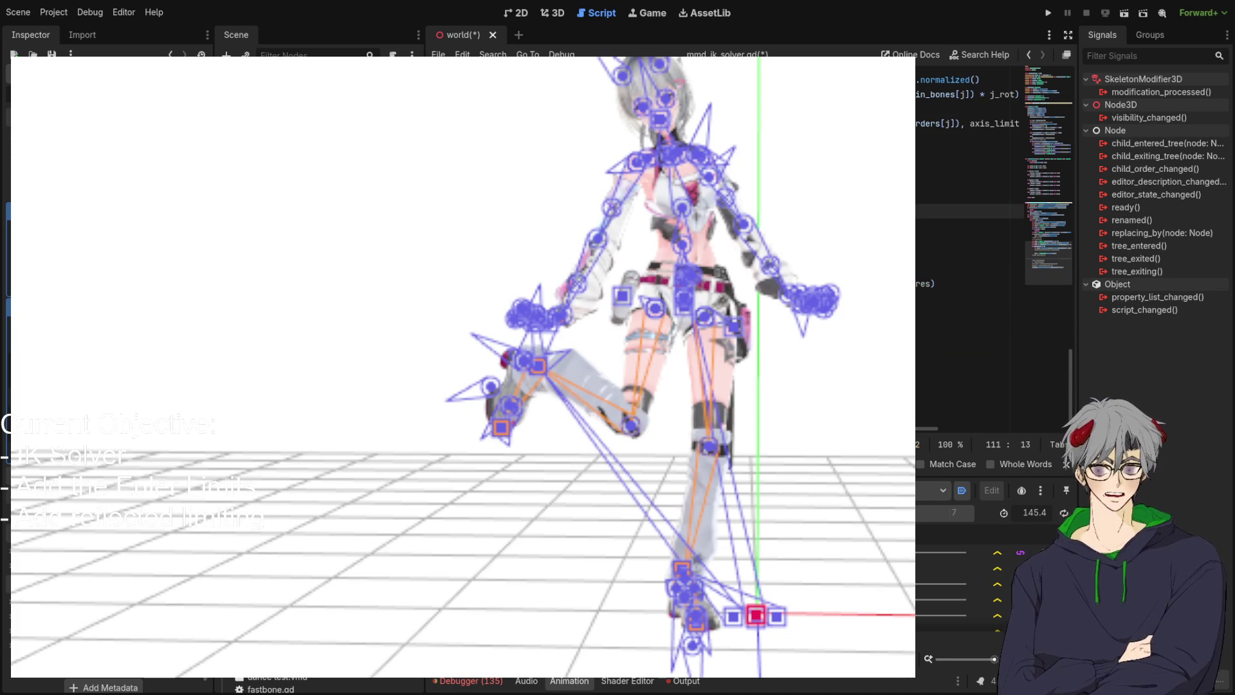
Delete the blank lines at lines 110 and 111
key(Home)
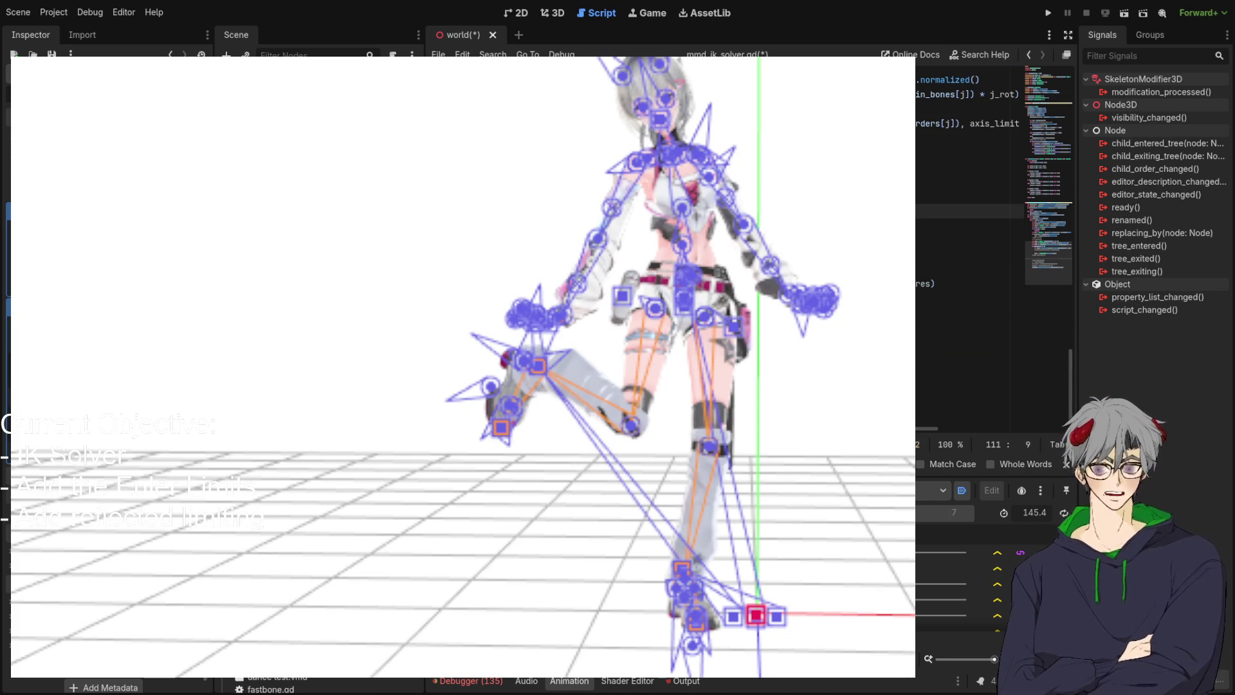
key(BackSpace)
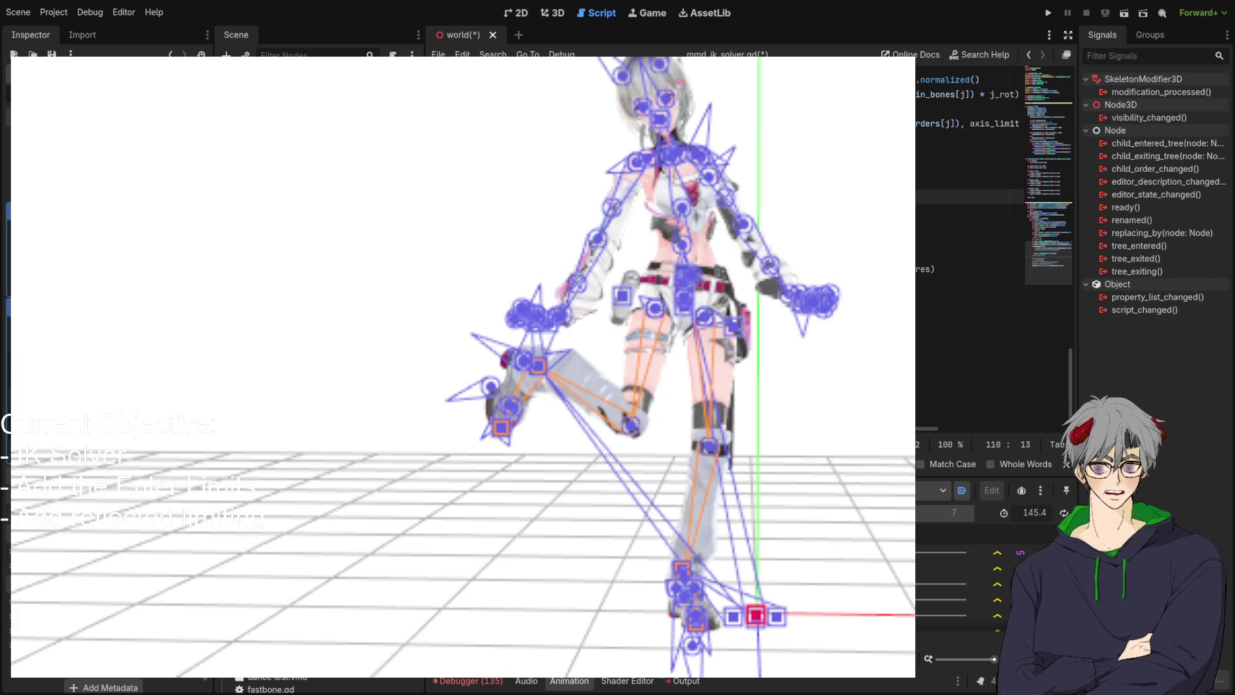
key(Home)
key(BackSpace)
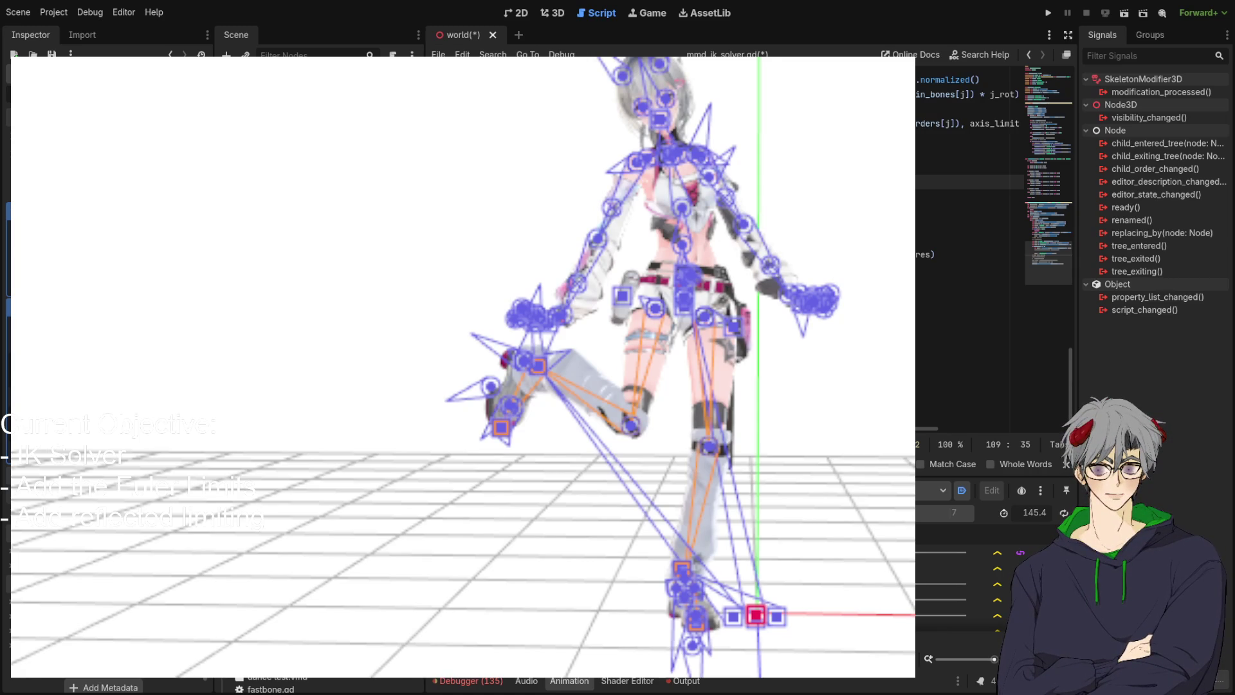
Switch to the 3D view, select the mesh, and scroll its Inspector
click(549, 13)
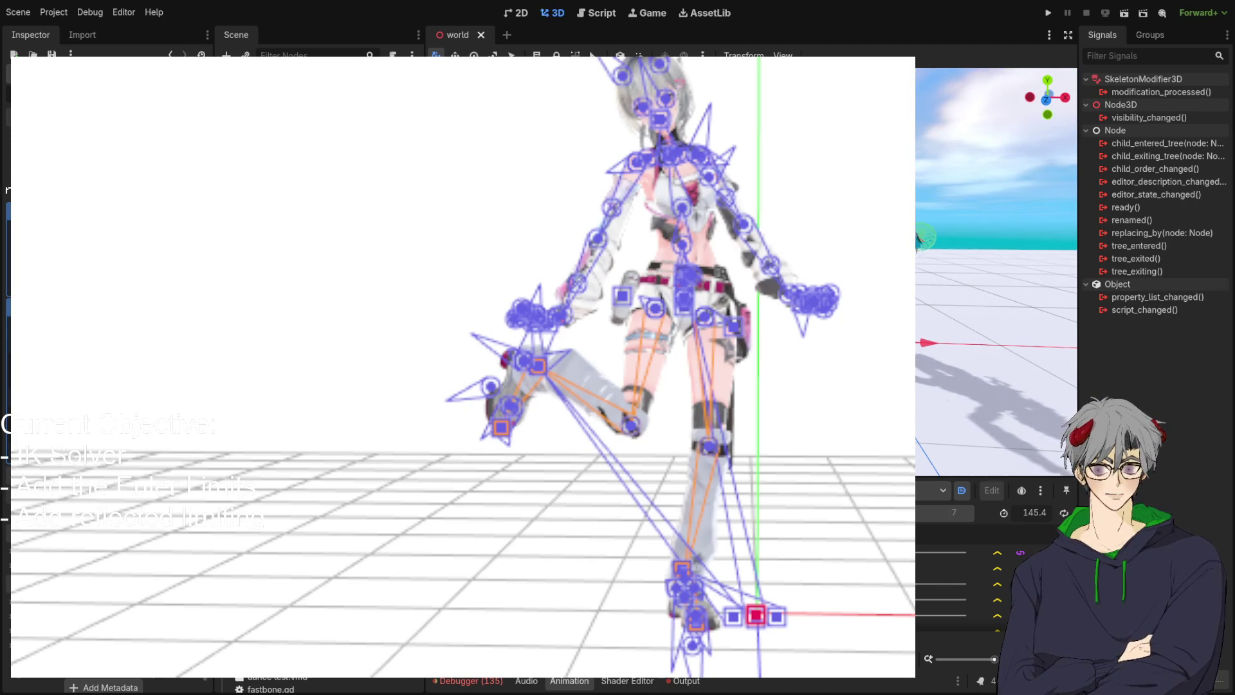
click(937, 286)
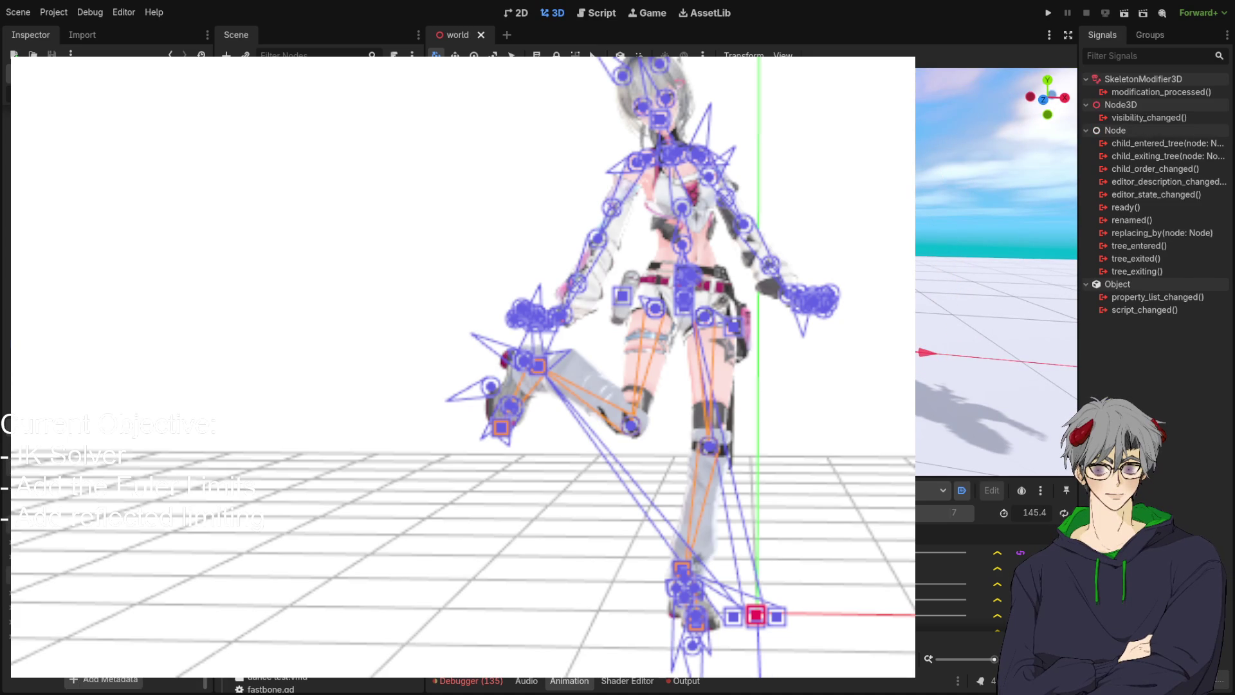
scroll(110, 386, down, 5)
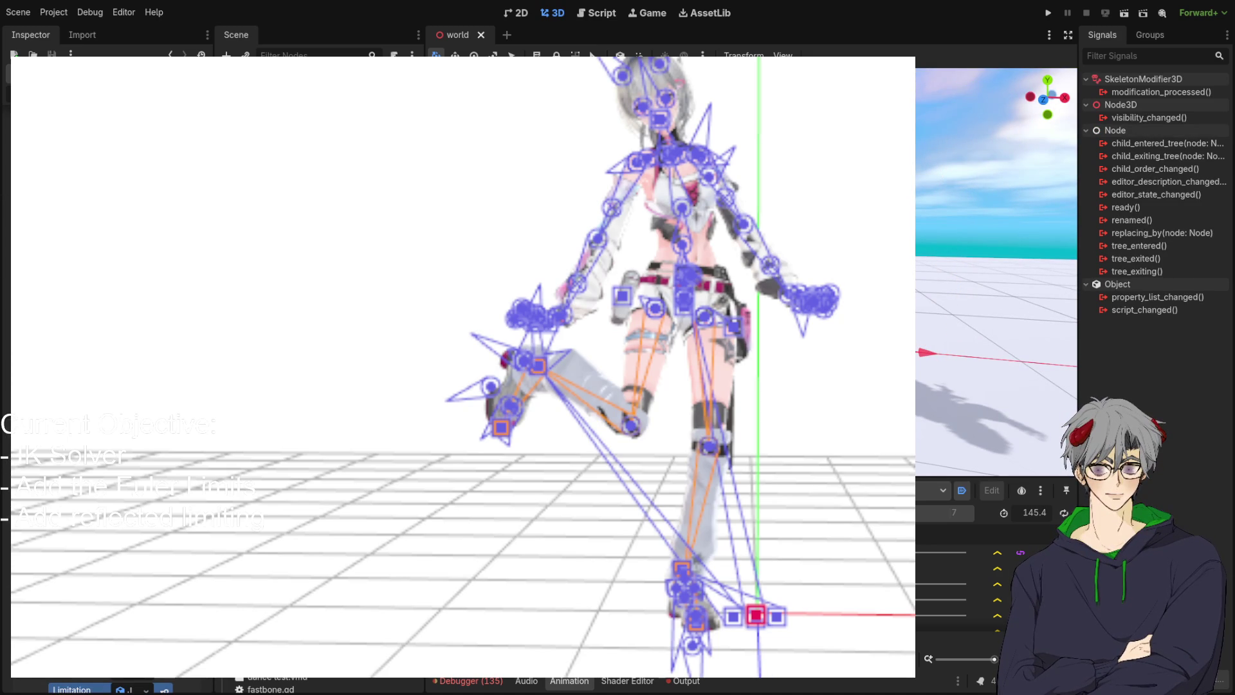